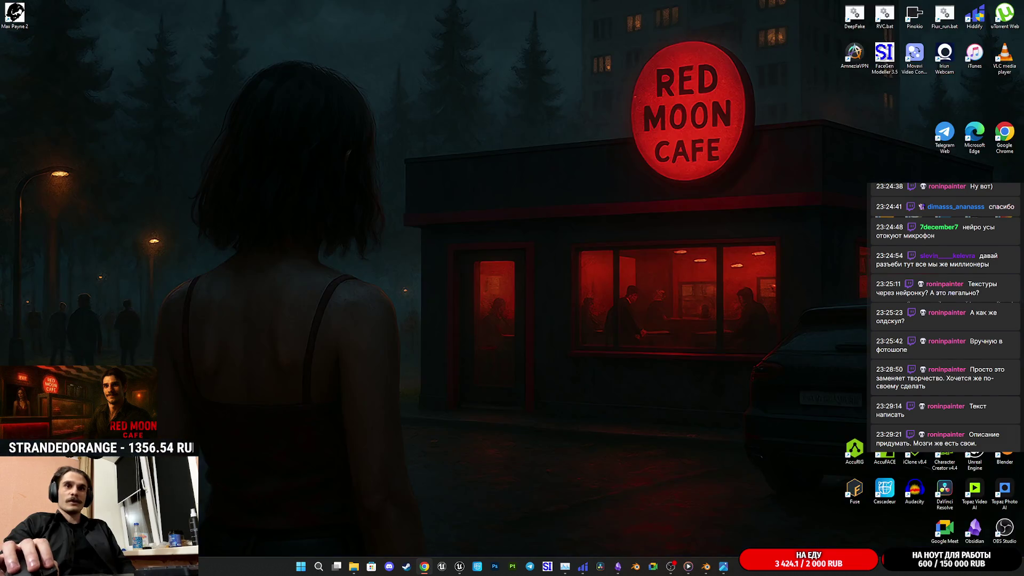
Bring back the drafted floor-texture prompt in Copilot, then switch to Telegram.
{"action": "key", "text": "alt+Tab"}
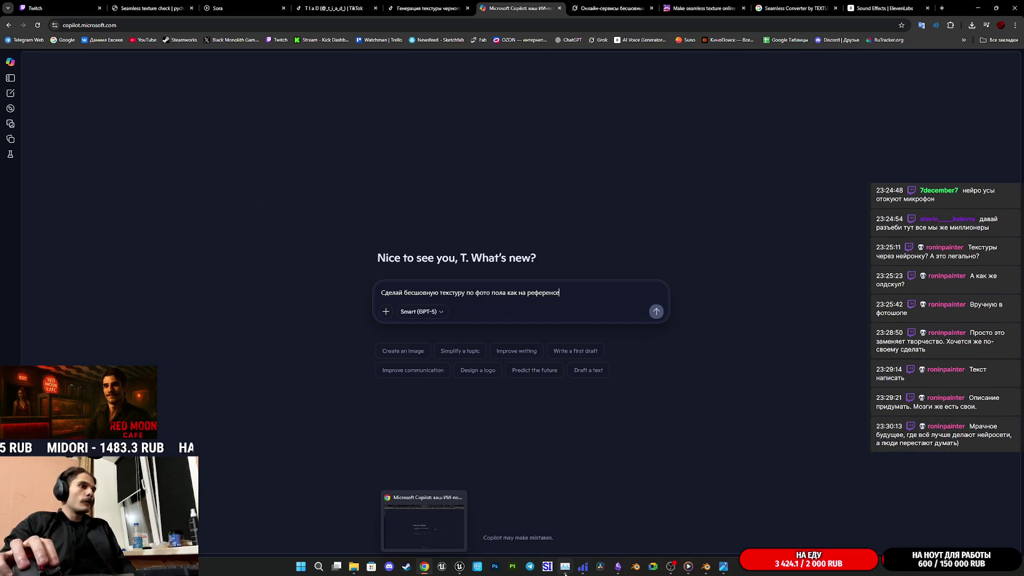
{"action": "left_click", "coordinate": [534, 568]}
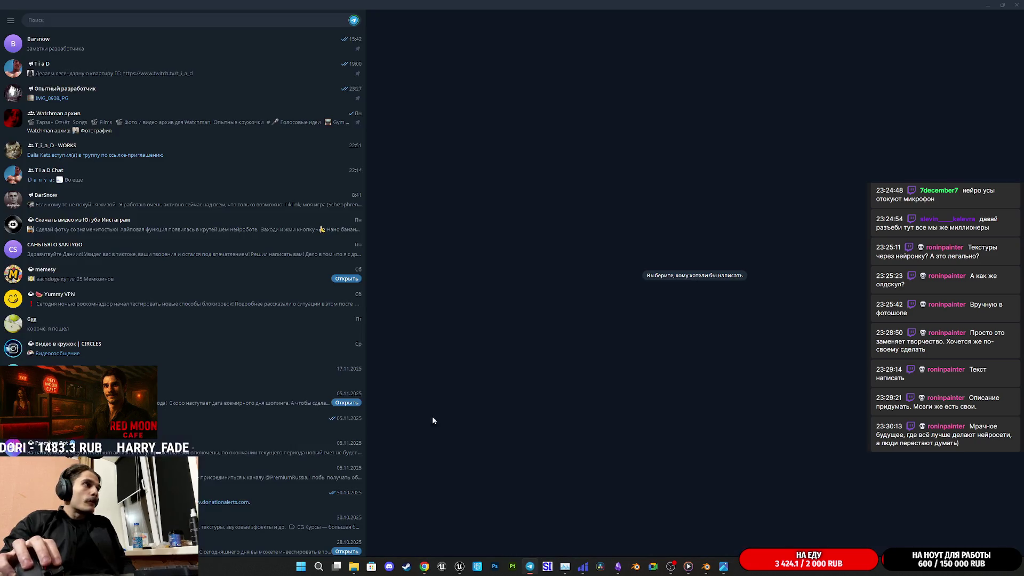
Download and view IMG_0908.JPG from the Опытный разработчик chat, then return to Chrome.
{"action": "left_click", "coordinate": [85, 93]}
{"action": "left_click", "coordinate": [388, 518]}
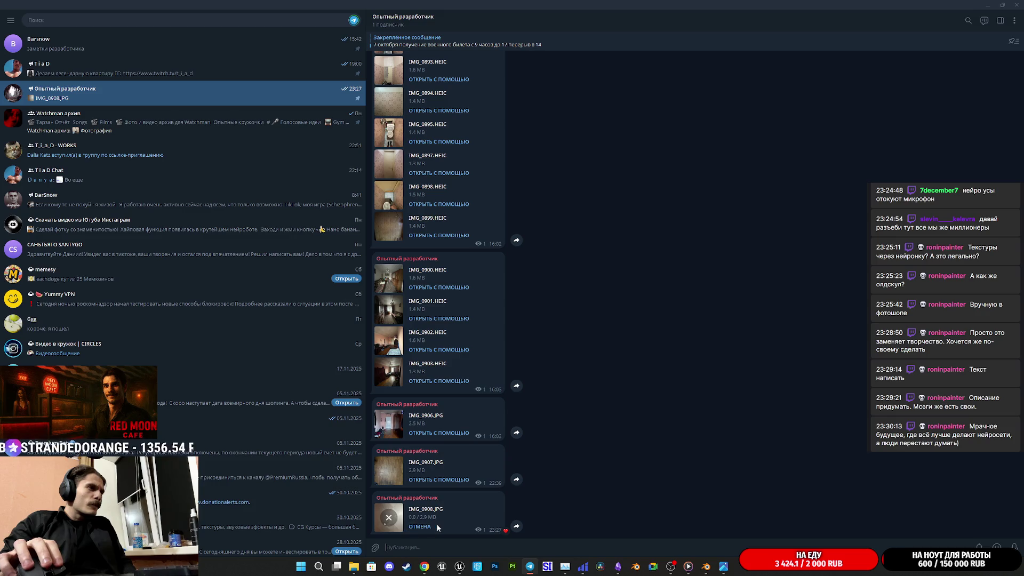
{"action": "mouse_move", "coordinate": [424, 566]}
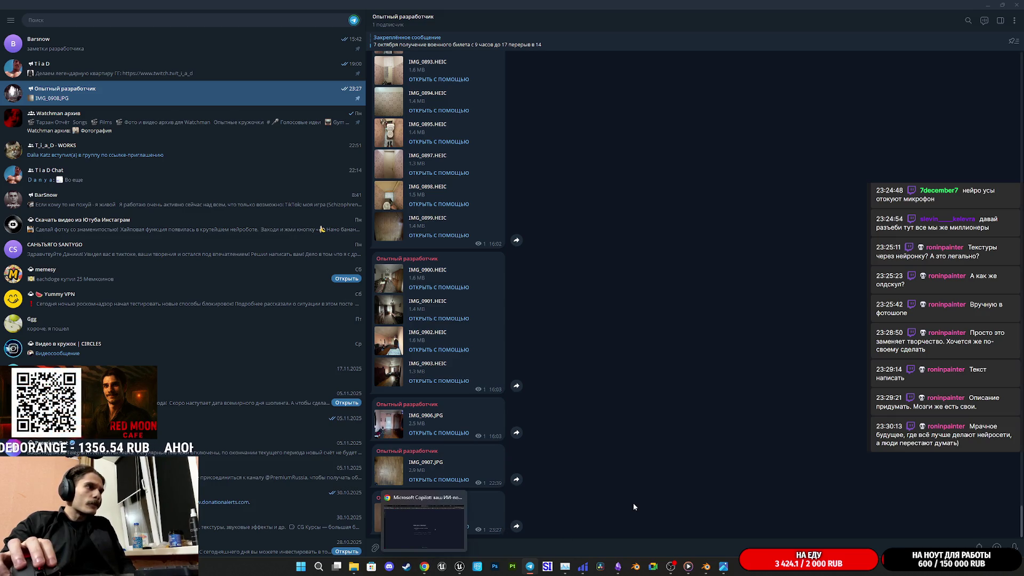
{"action": "left_click", "coordinate": [391, 521]}
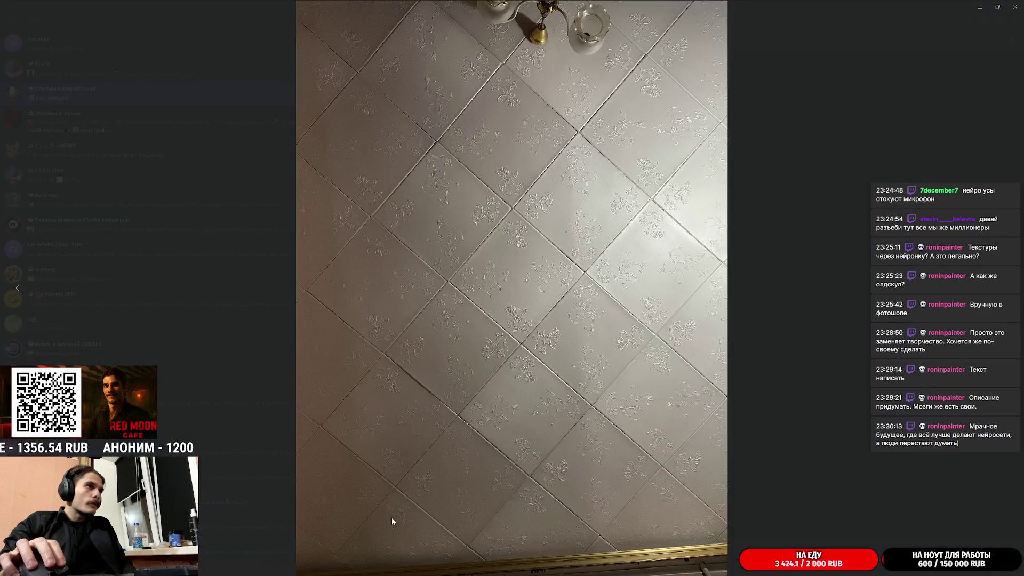
{"action": "key", "text": "Escape"}
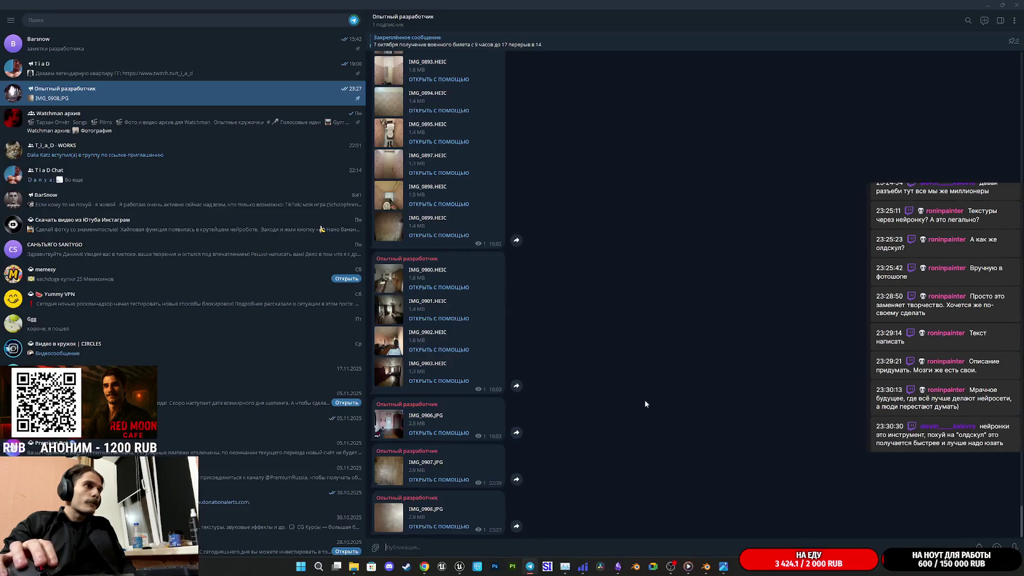
{"action": "left_click", "coordinate": [353, 566]}
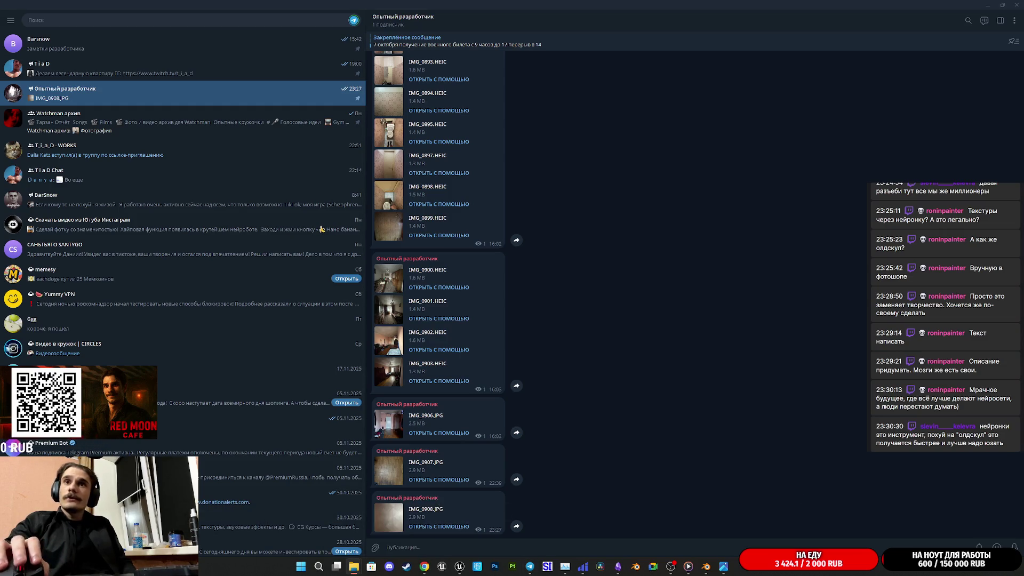
{"action": "left_click", "coordinate": [424, 566]}
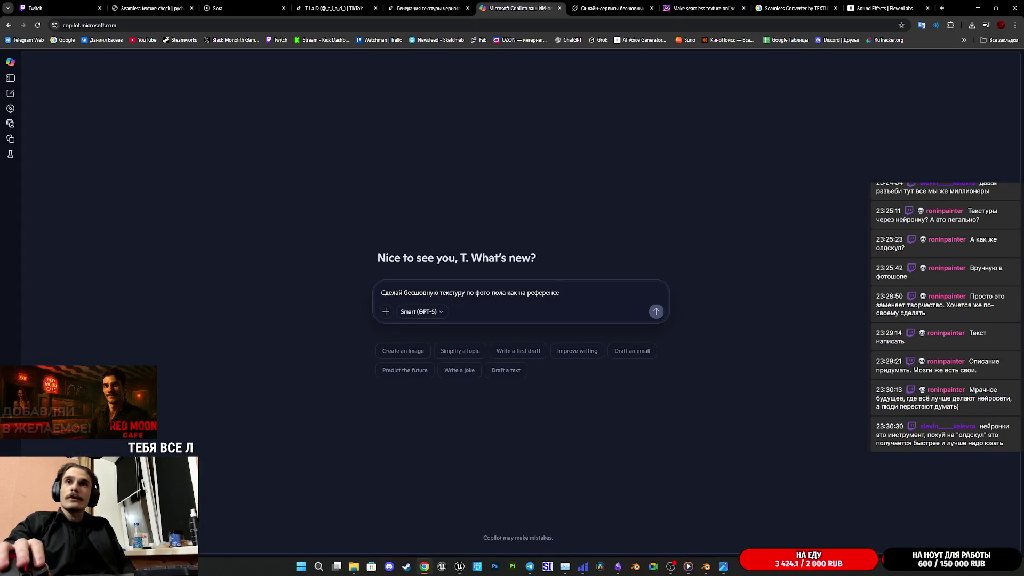
Replace 'пола' with 'потолка' in the prompt and remove the attached photo.
{"action": "mouse_move", "coordinate": [666, 266]}
{"action": "left_mouse_down"}
{"action": "mouse_move", "coordinate": [586, 256]}
{"action": "mouse_move", "coordinate": [567, 283]}
{"action": "left_mouse_up"}
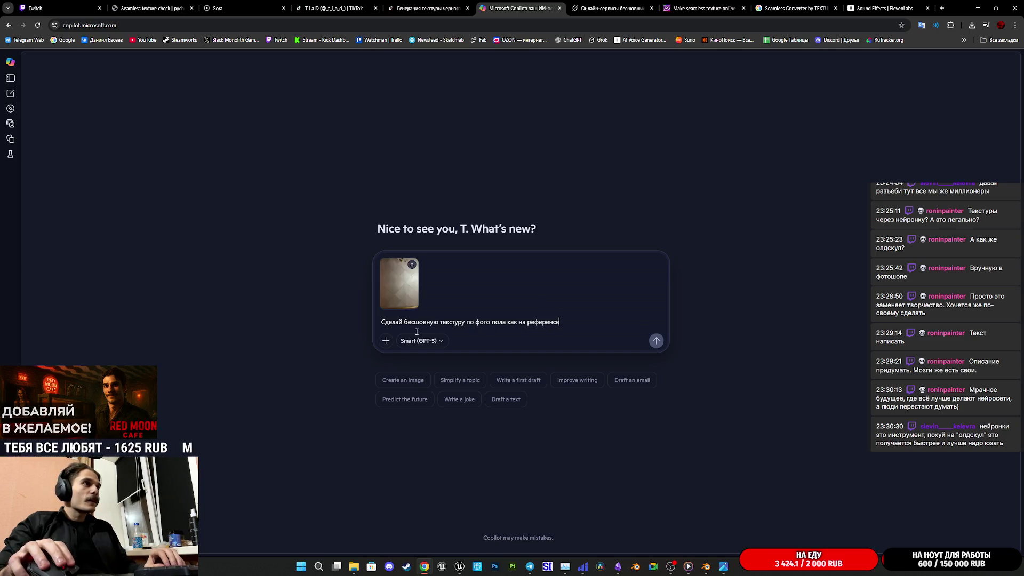
{"action": "left_click", "coordinate": [499, 322]}
{"action": "key", "text": "Delete"}
{"action": "key", "text": "BackSpace"}
{"action": "key", "text": "BackSpace"}
{"action": "key", "text": "BackSpace"}
{"action": "type", "text": "gjnjkrf"}
{"action": "key", "text": "BackSpace"}
{"action": "key", "text": "BackSpace"}
{"action": "key", "text": "BackSpace"}
{"action": "type", "text": "потолка"}
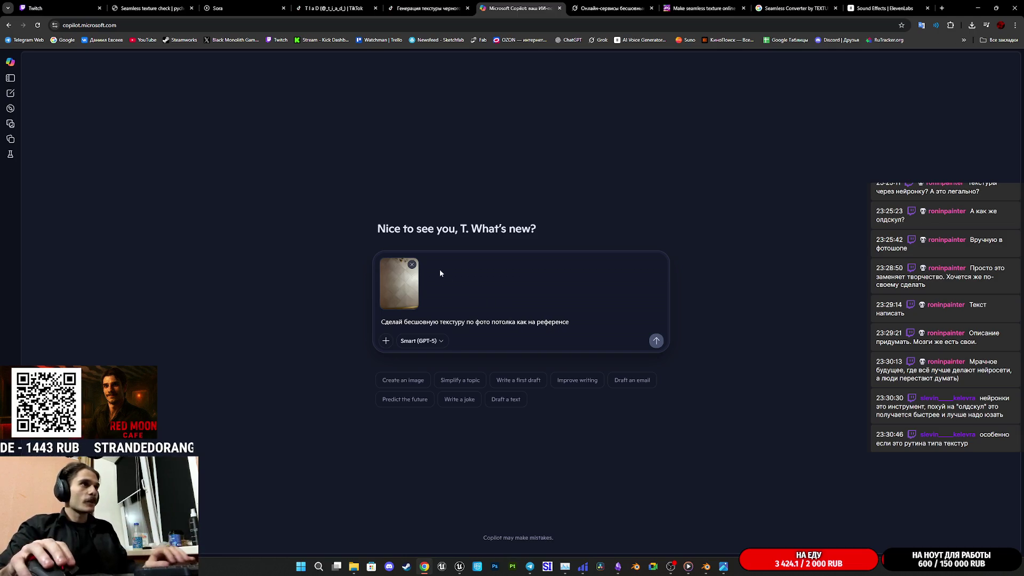
{"action": "left_click", "coordinate": [411, 264]}
Crop the ceiling photo to a 1:1 square in Photos and save it.
{"action": "mouse_move", "coordinate": [360, 570]}
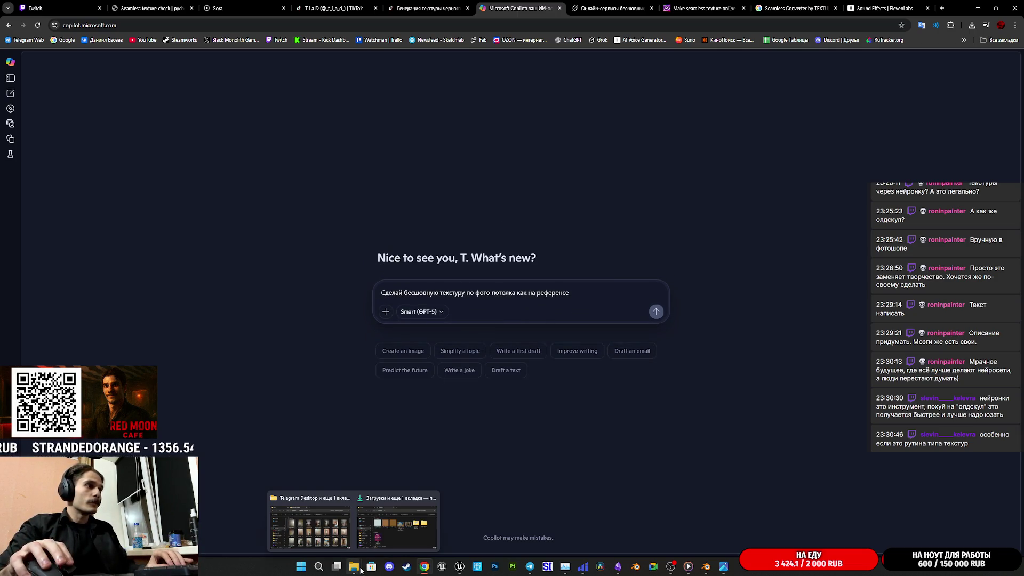
{"action": "left_click", "coordinate": [397, 526]}
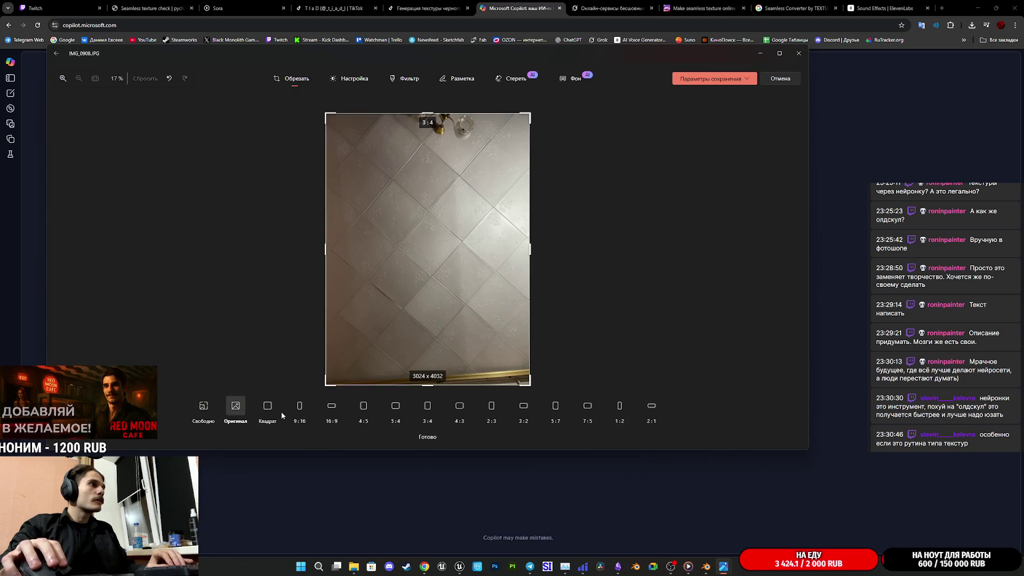
{"action": "left_click", "coordinate": [268, 407]}
{"action": "mouse_move", "coordinate": [471, 317]}
{"action": "left_mouse_down"}
{"action": "mouse_move", "coordinate": [471, 336]}
{"action": "mouse_move", "coordinate": [471, 310]}
{"action": "left_mouse_up"}
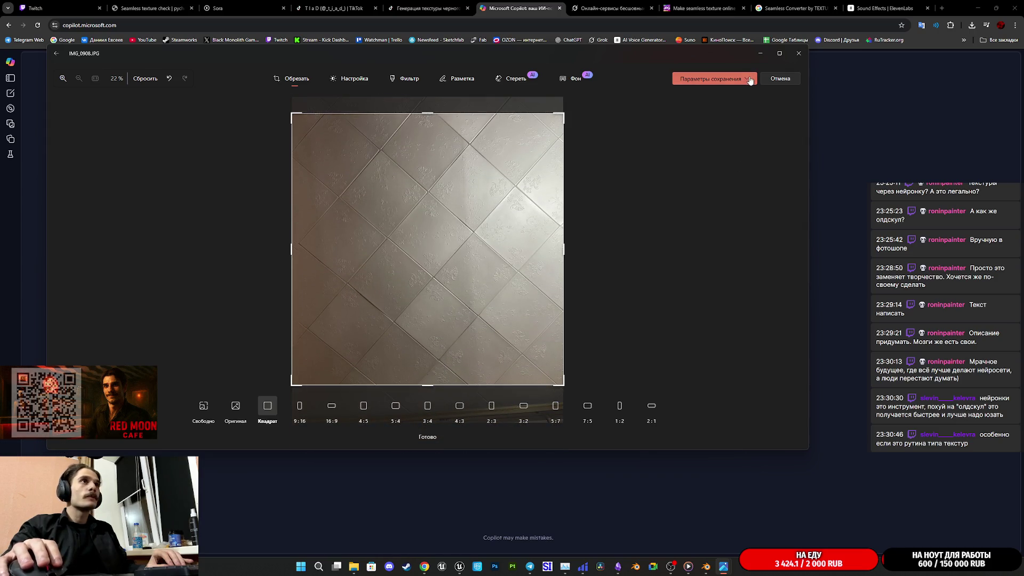
{"action": "left_click", "coordinate": [711, 78]}
{"action": "left_click", "coordinate": [707, 106]}
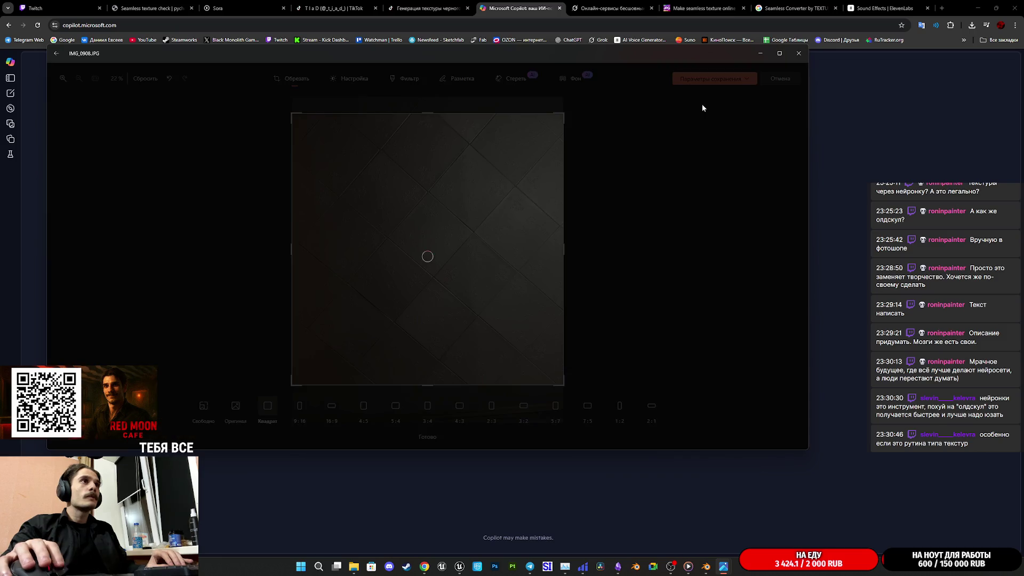
Attach the square ceiling photo to the Copilot prompt and send the request.
{"action": "left_click", "coordinate": [798, 53]}
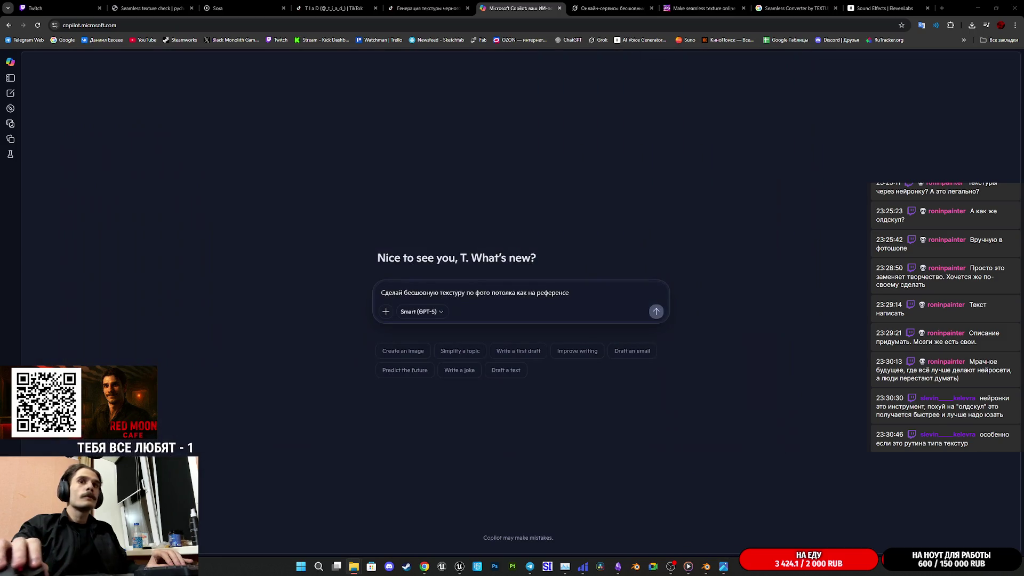
{"action": "mouse_move", "coordinate": [1023, 317]}
{"action": "left_mouse_down"}
{"action": "mouse_move", "coordinate": [493, 317]}
{"action": "mouse_move", "coordinate": [474, 298]}
{"action": "left_mouse_up"}
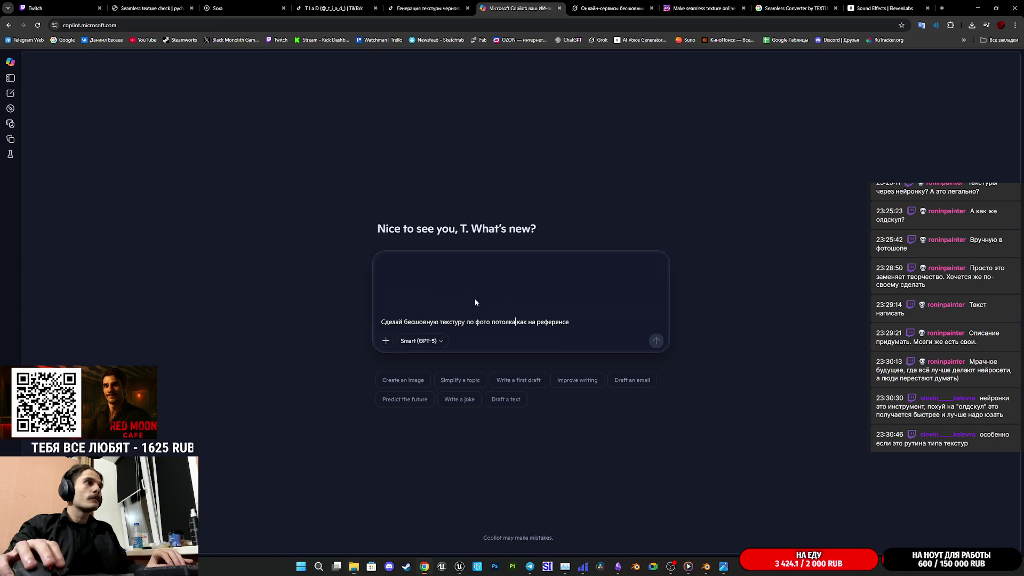
{"action": "left_click", "coordinate": [656, 341]}
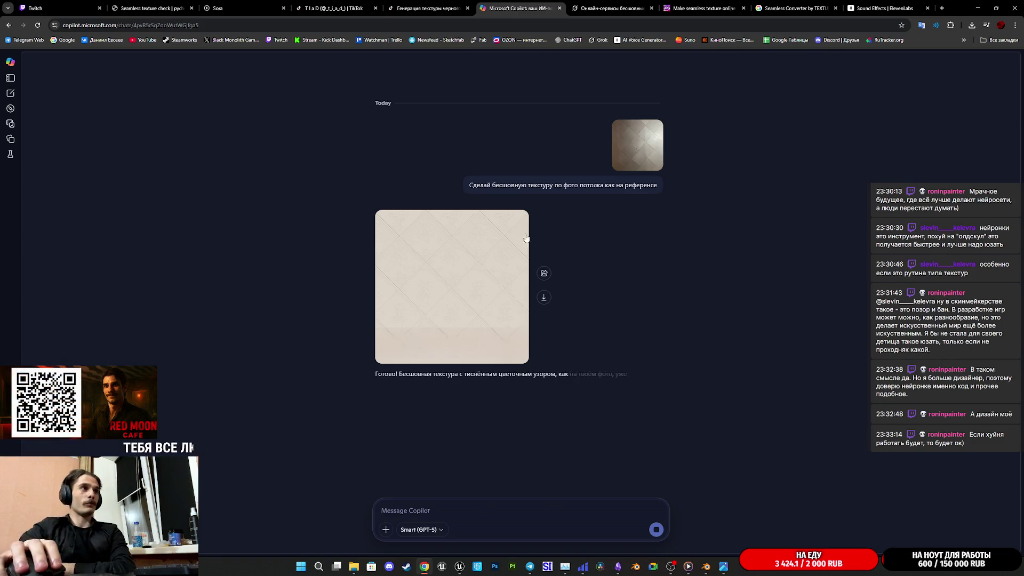
View the generated embossed floral tile texture at full size.
{"action": "left_click", "coordinate": [469, 251]}
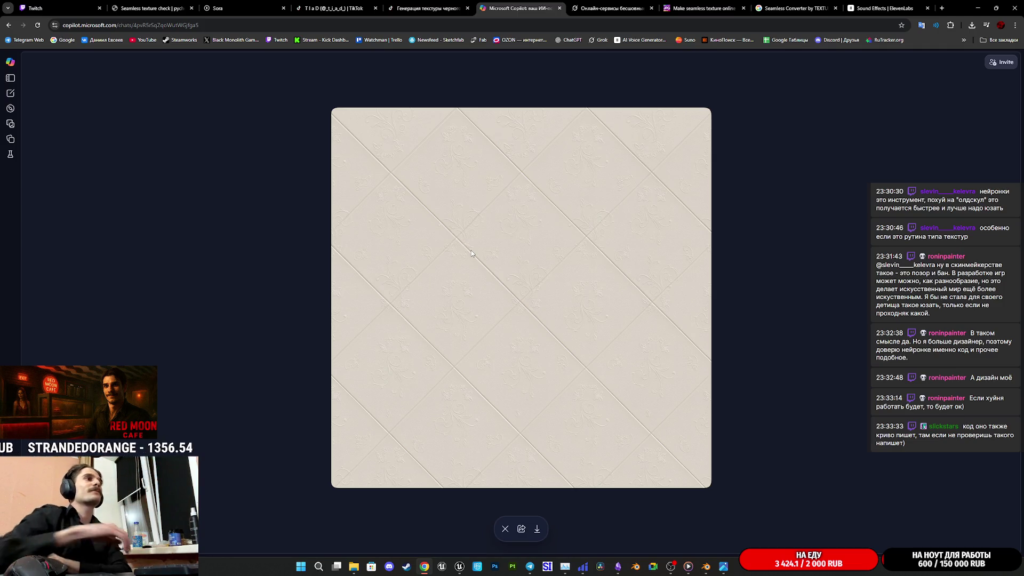
{"action": "left_click", "coordinate": [505, 528]}
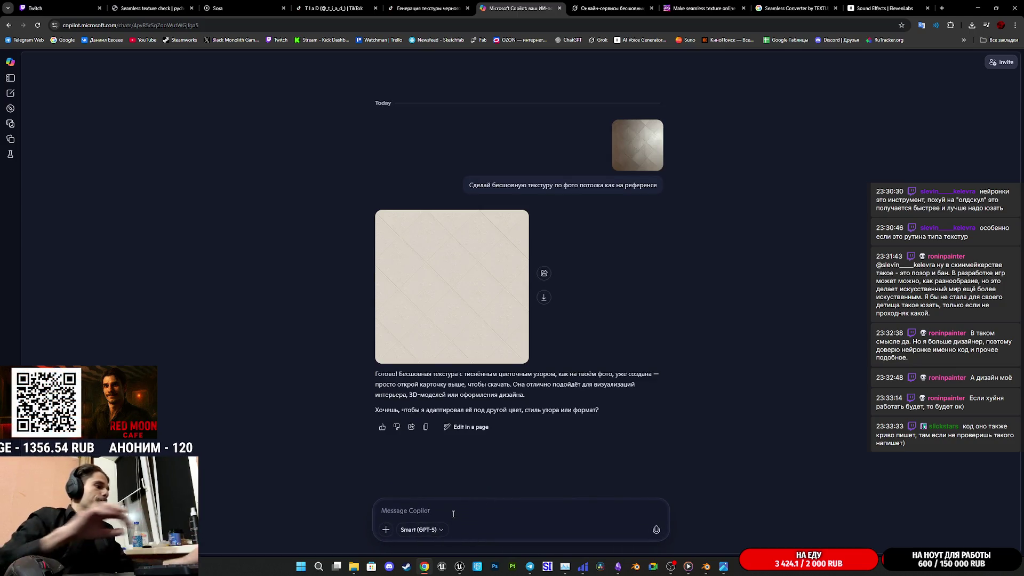
{"action": "type", "text": "еще ра"}
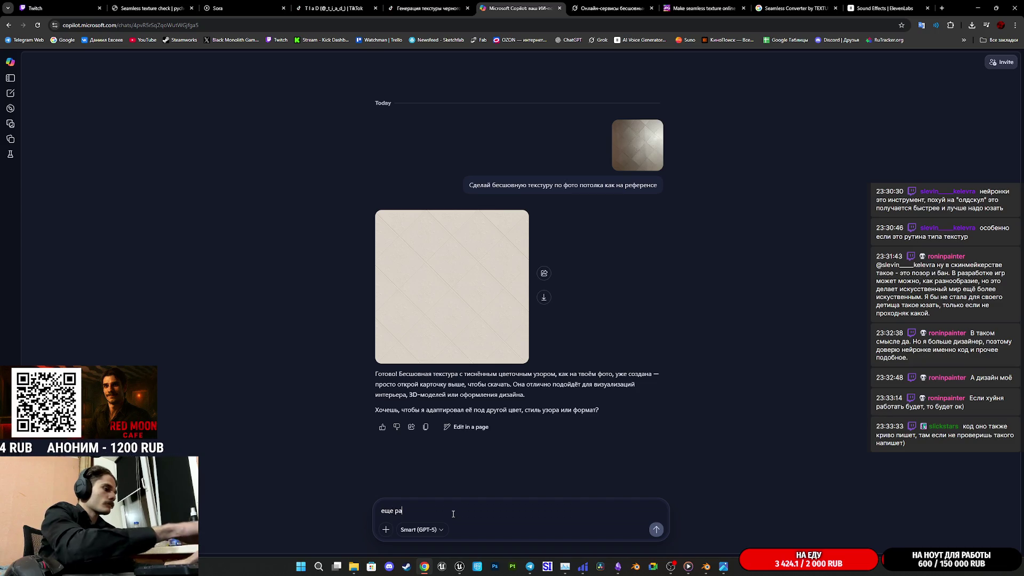
{"action": "type", "text": "зок сделай"}
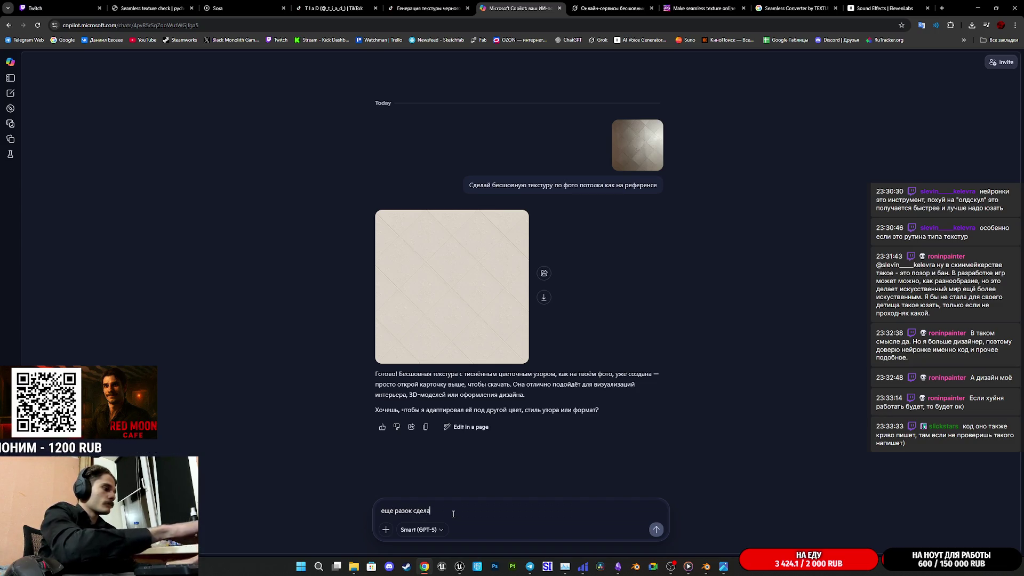
Send 'еще разок сделай' to regenerate the cream tile texture.
{"action": "key", "text": "Return"}
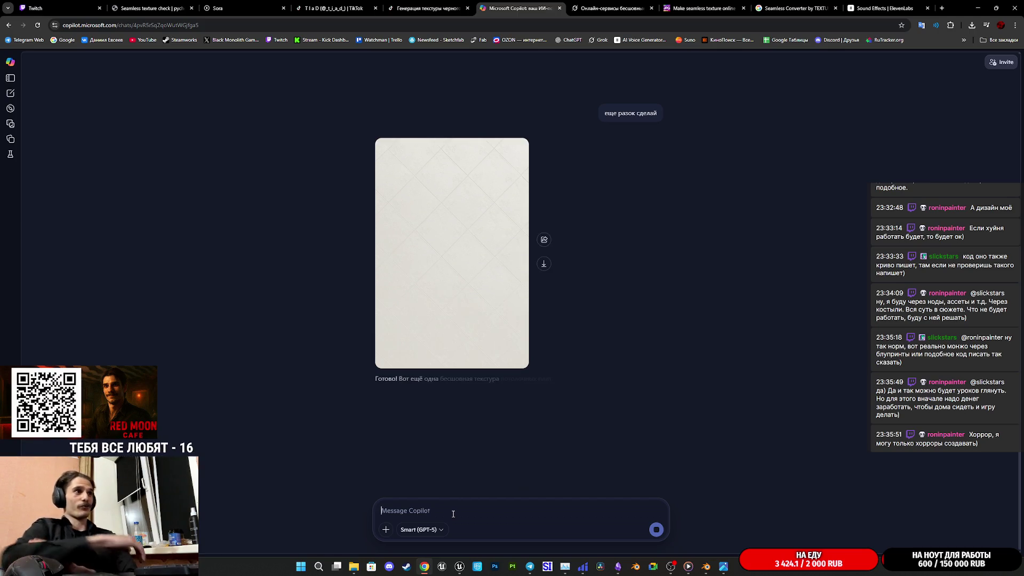
Save the square cream tile texture as a PNG and drop it onto the Seamless Texture Checker.
{"action": "left_click", "coordinate": [435, 260]}
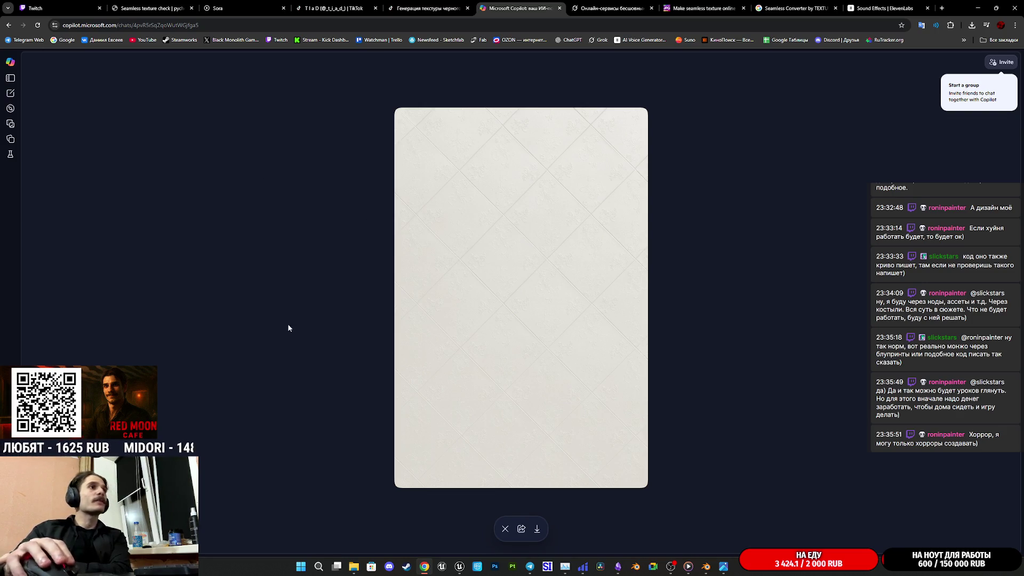
{"action": "left_click", "coordinate": [505, 528]}
{"action": "scroll", "coordinate": [517, 455], "scroll_direction": "up", "scroll_amount": 5}
{"action": "left_click", "coordinate": [466, 303]}
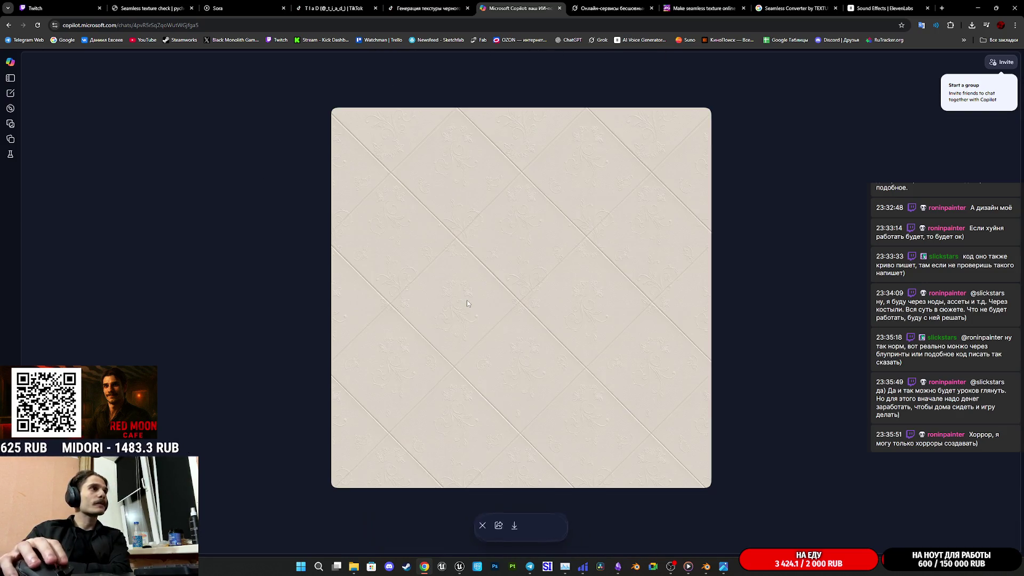
{"action": "right_click", "coordinate": [557, 314]}
{"action": "left_click", "coordinate": [615, 333]}
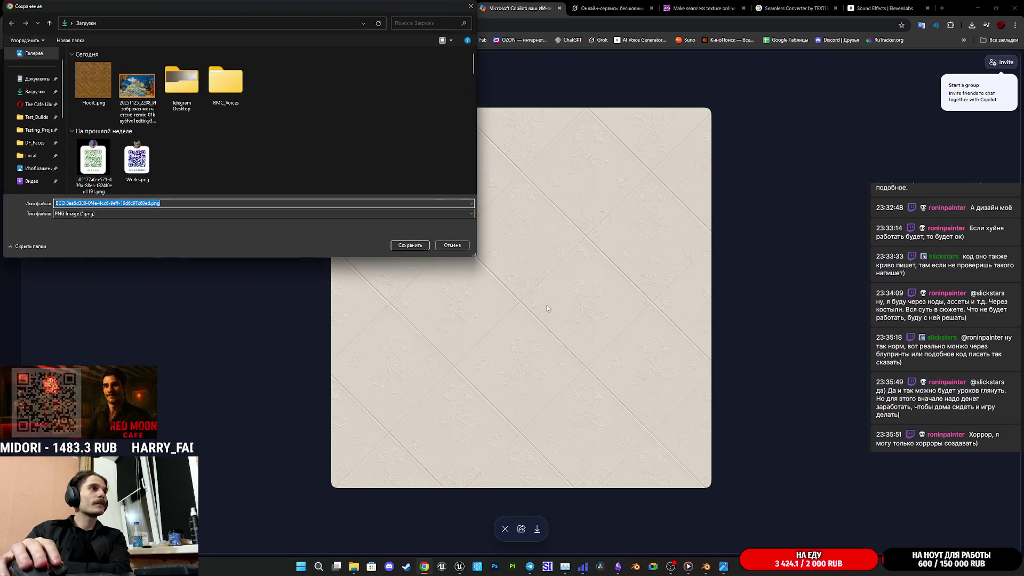
{"action": "left_click", "coordinate": [409, 244]}
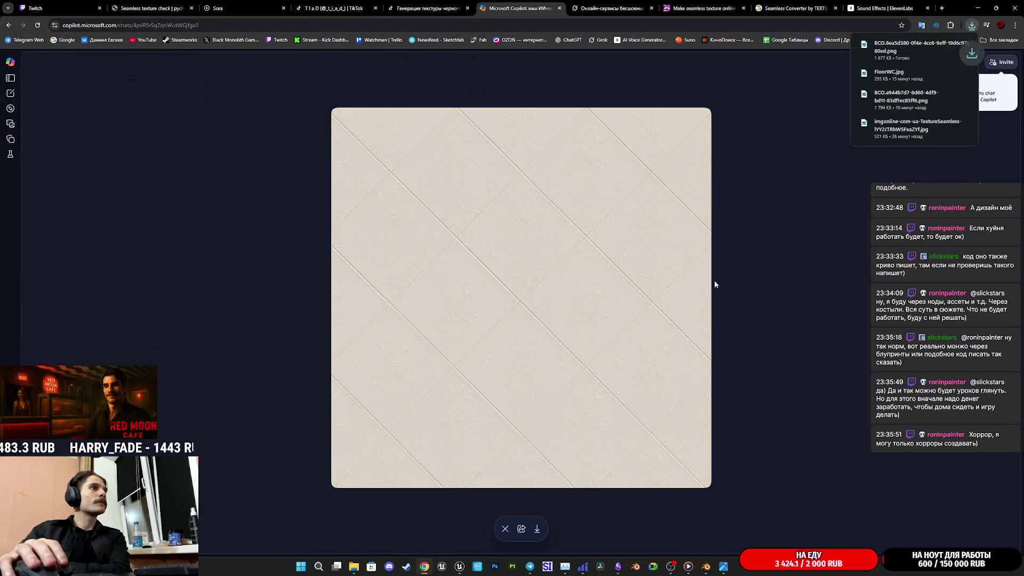
{"action": "mouse_move", "coordinate": [563, 218]}
{"action": "left_mouse_down"}
{"action": "mouse_move", "coordinate": [304, 101]}
{"action": "mouse_move", "coordinate": [152, 14]}
{"action": "mouse_move", "coordinate": [144, 24]}
{"action": "mouse_move", "coordinate": [457, 278]}
{"action": "left_mouse_up"}
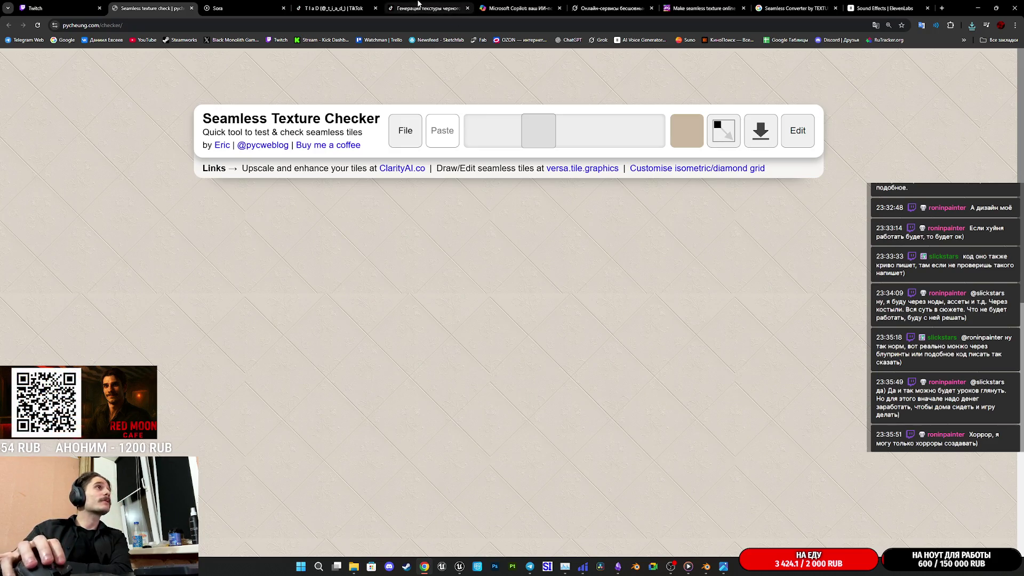
Look through the open Copilot, TikTok and Sora tabs.
{"action": "left_click", "coordinate": [495, 4]}
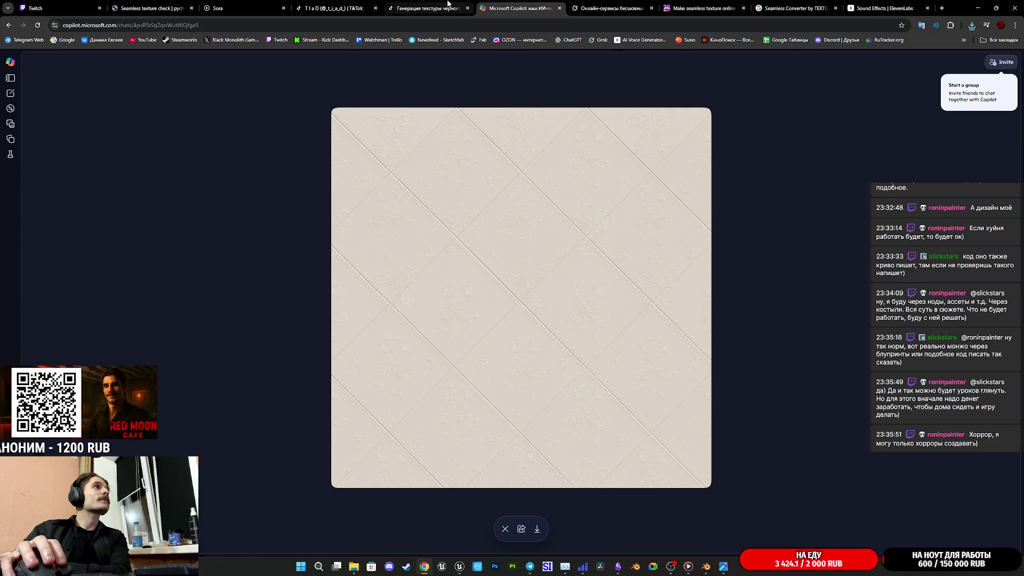
{"action": "left_click", "coordinate": [451, 6]}
{"action": "left_click", "coordinate": [281, 4]}
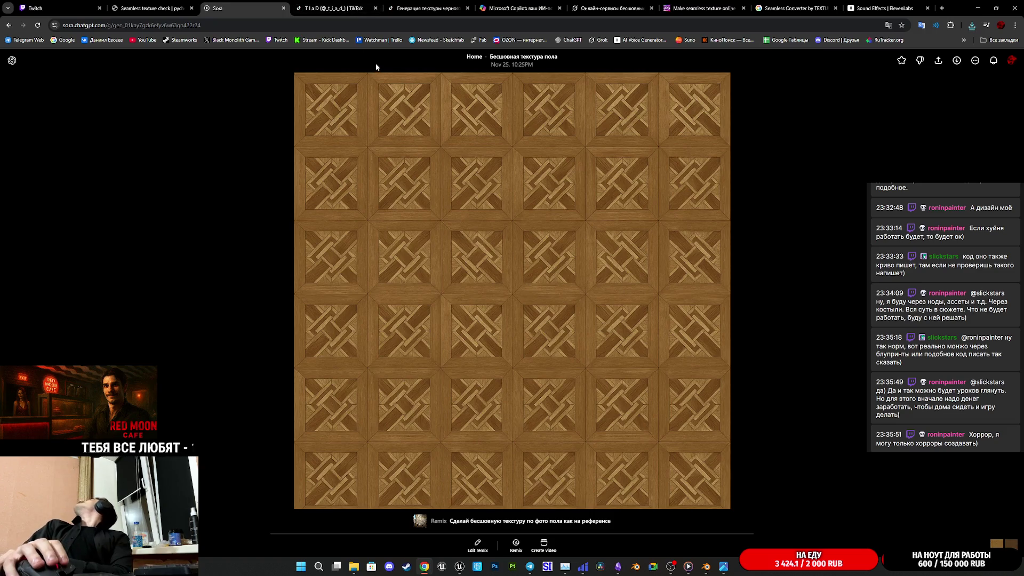
{"action": "left_click", "coordinate": [328, 6]}
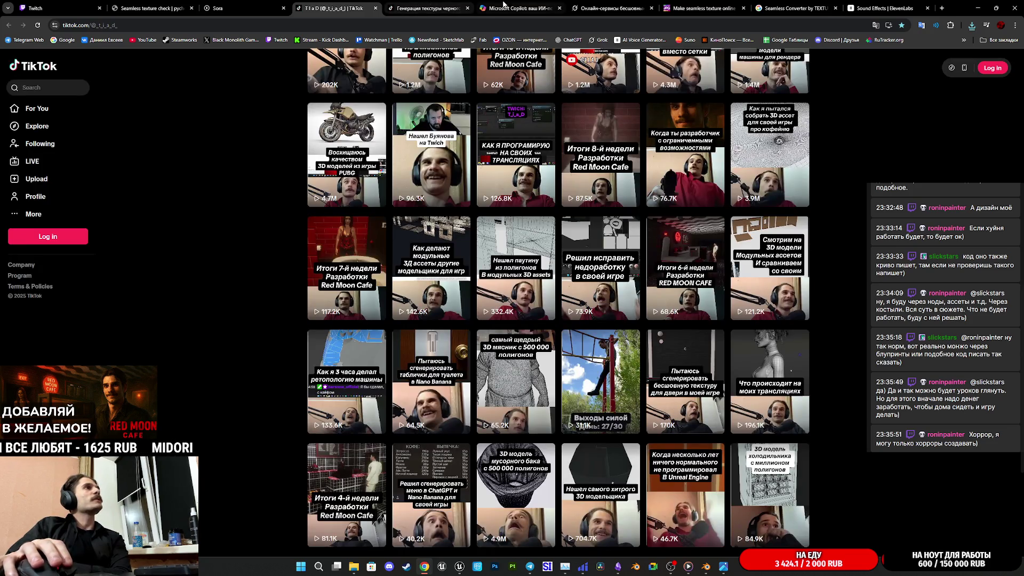
{"action": "left_click", "coordinate": [504, 3]}
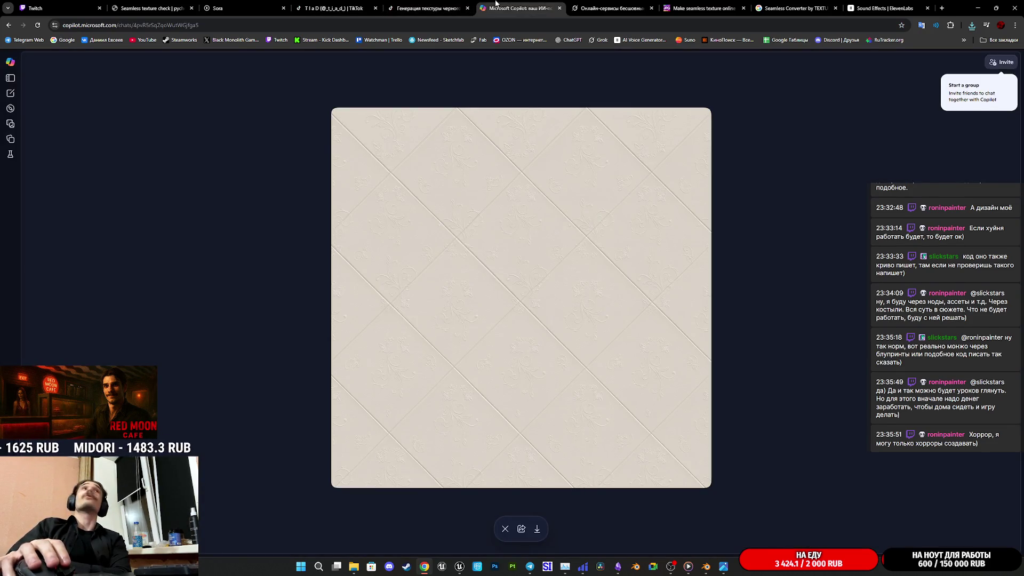
{"action": "left_click", "coordinate": [592, 10]}
{"action": "left_click", "coordinate": [699, 8]}
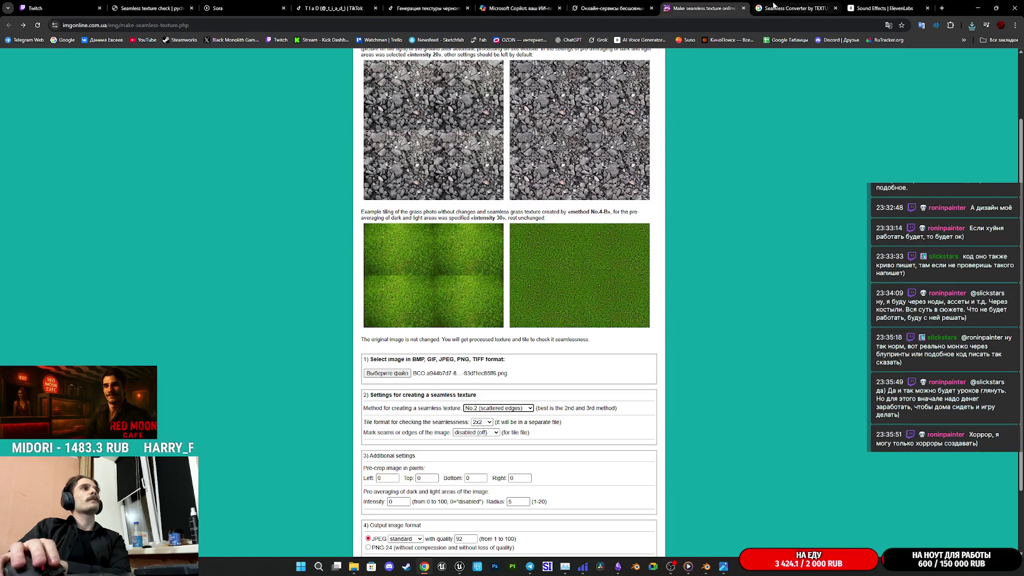
{"action": "left_click", "coordinate": [776, 7]}
{"action": "left_click", "coordinate": [885, 8]}
{"action": "left_click", "coordinate": [703, 8]}
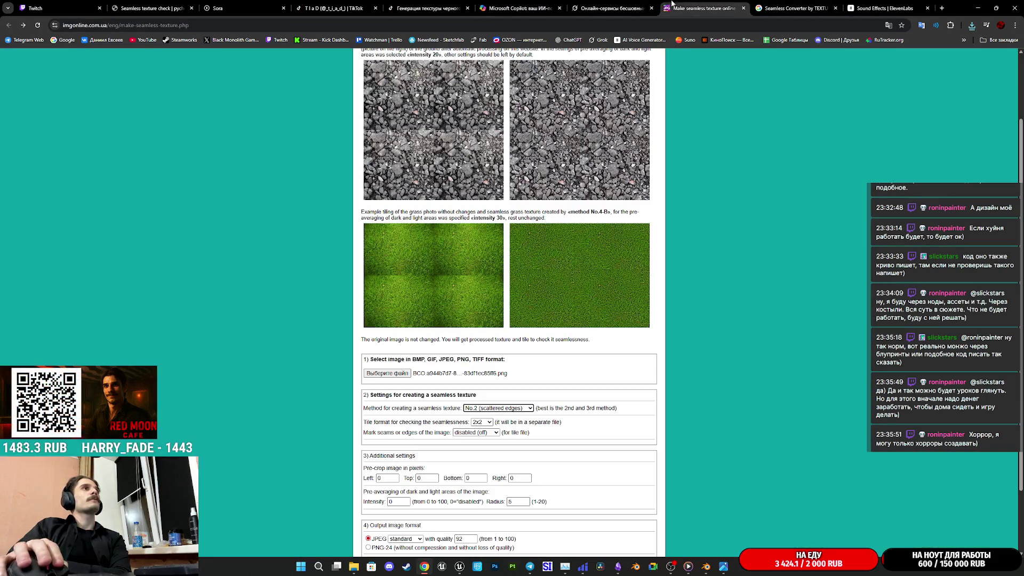
{"action": "left_click", "coordinate": [578, 6]}
{"action": "left_click", "coordinate": [533, 6]}
{"action": "left_click", "coordinate": [427, 8]}
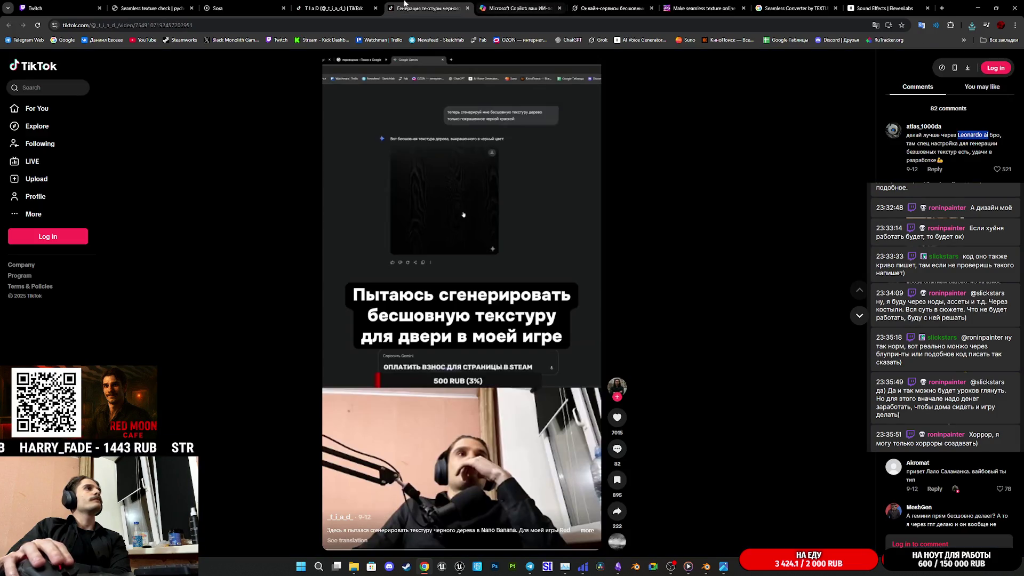
Close both TikTok tabs and move to imgonline's Make seamless texture page.
{"action": "key", "text": "ctrl+w"}
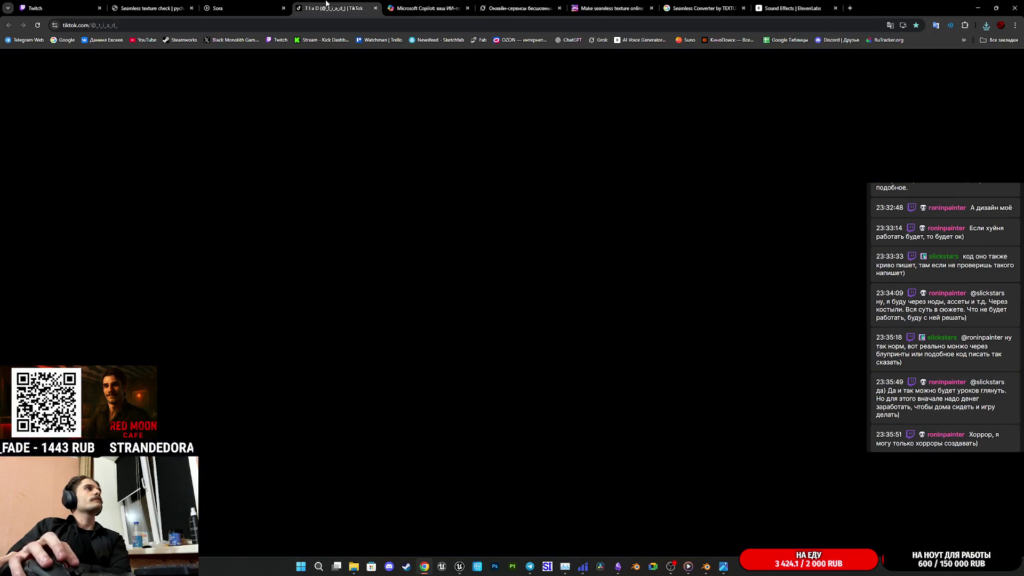
{"action": "middle_click", "coordinate": [299, 6]}
{"action": "left_click", "coordinate": [260, 7]}
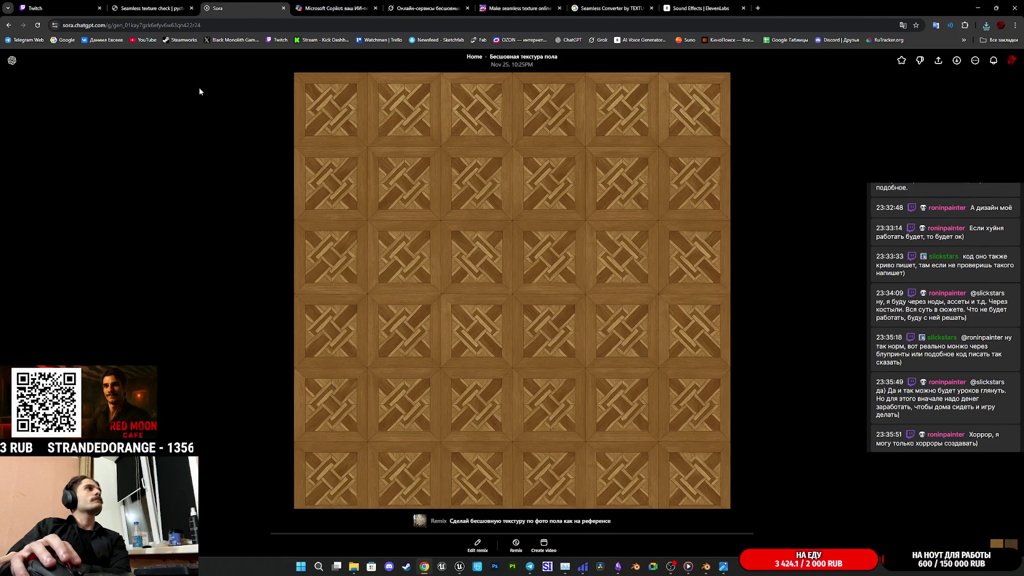
{"action": "left_click", "coordinate": [155, 7]}
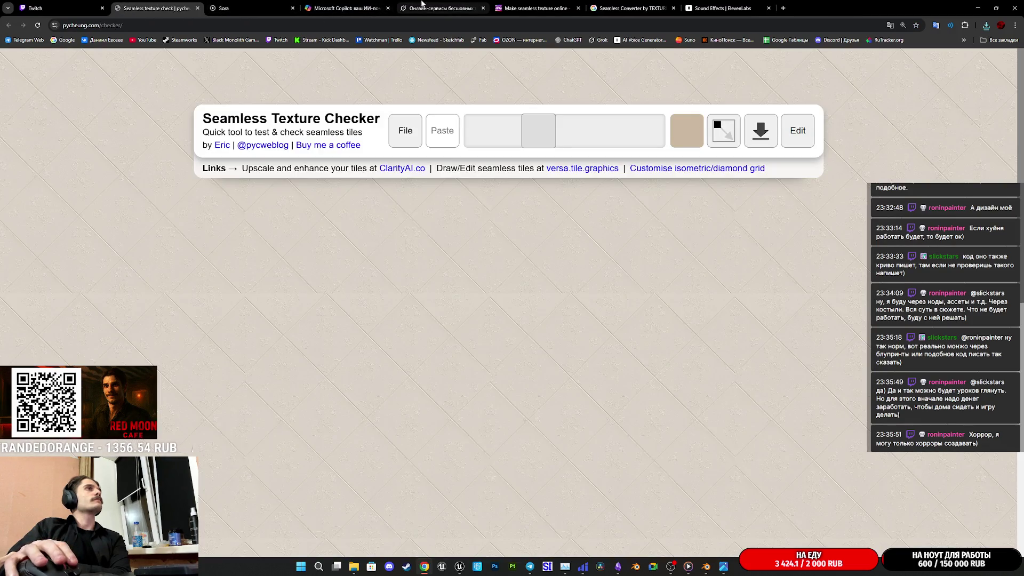
{"action": "left_click", "coordinate": [533, 8]}
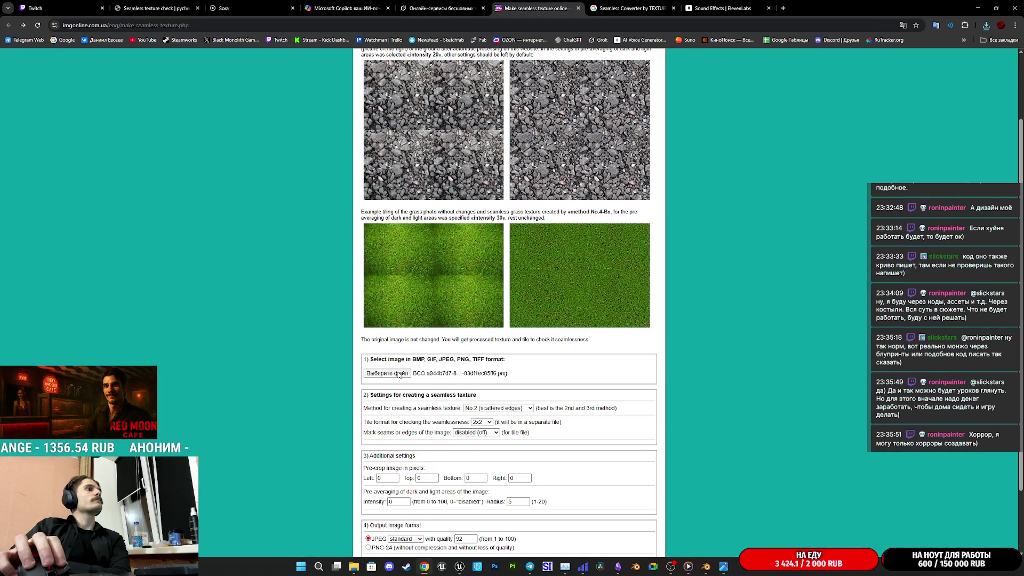
{"action": "left_click", "coordinate": [399, 374]}
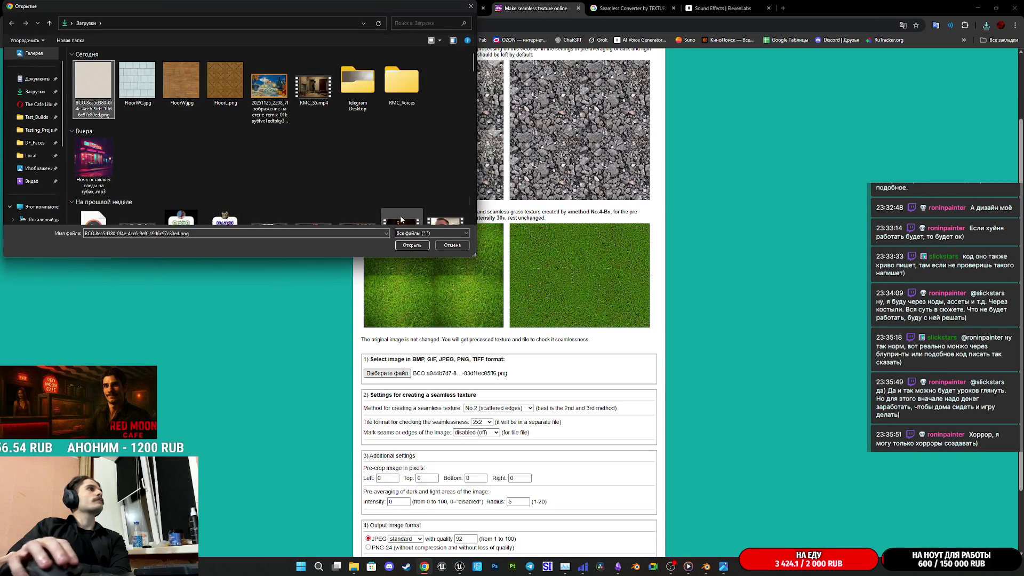
Upload the cream tile image to imgonline, process it seamless, and check it in the texture checker.
{"action": "left_click", "coordinate": [412, 245]}
{"action": "scroll", "coordinate": [412, 267], "scroll_direction": "down", "scroll_amount": 3}
{"action": "left_click", "coordinate": [405, 500]}
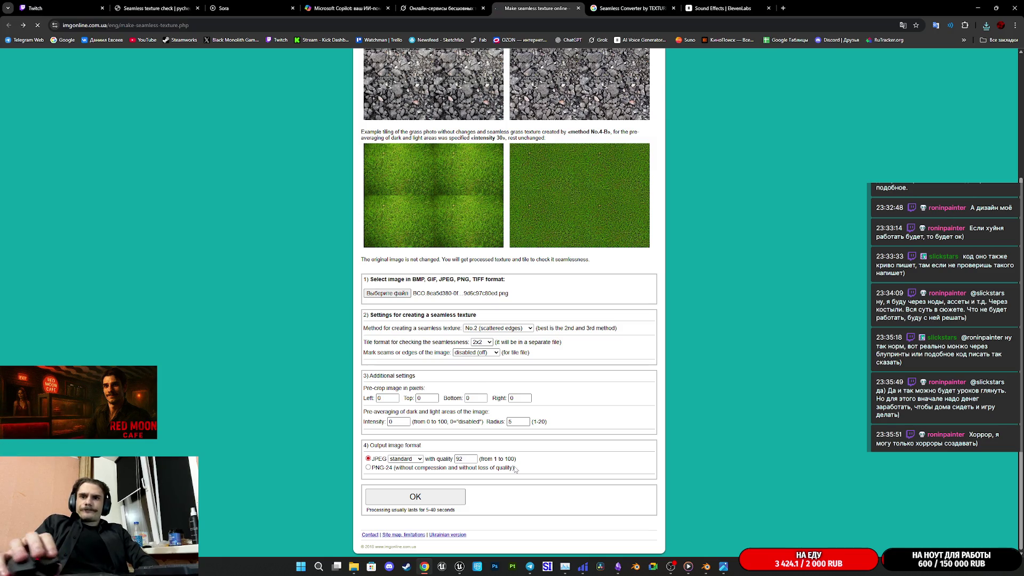
{"action": "left_click", "coordinate": [395, 162]}
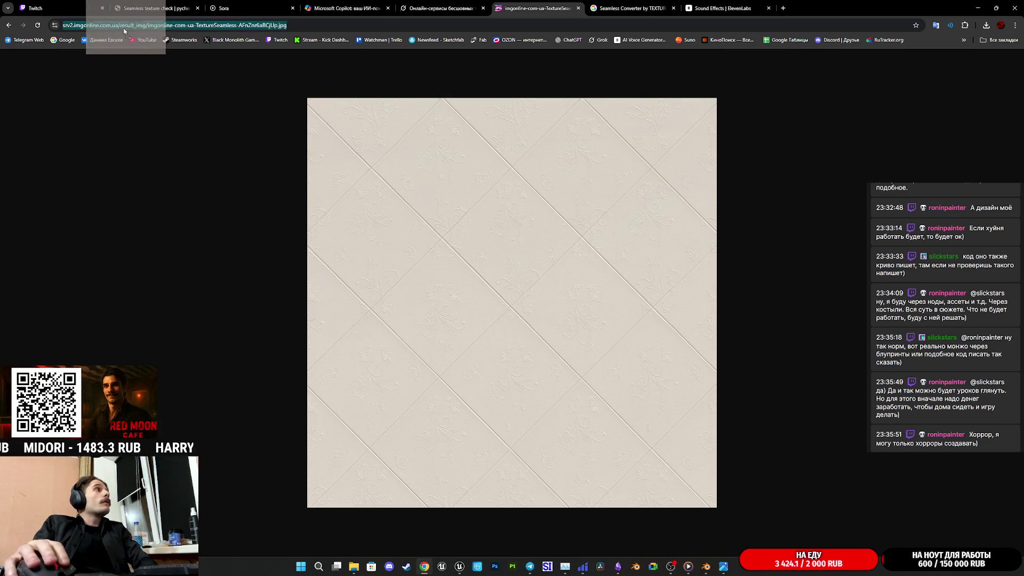
{"action": "left_click", "coordinate": [144, 8]}
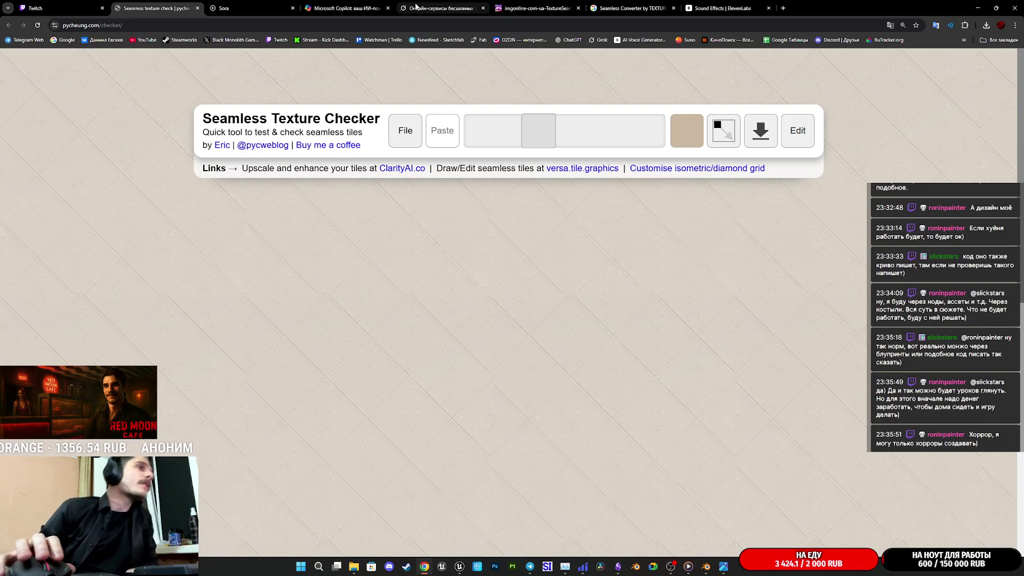
Toggle the checker's tile offset repeatedly to inspect the texture seams.
{"action": "mouse_move", "coordinate": [416, 5]}
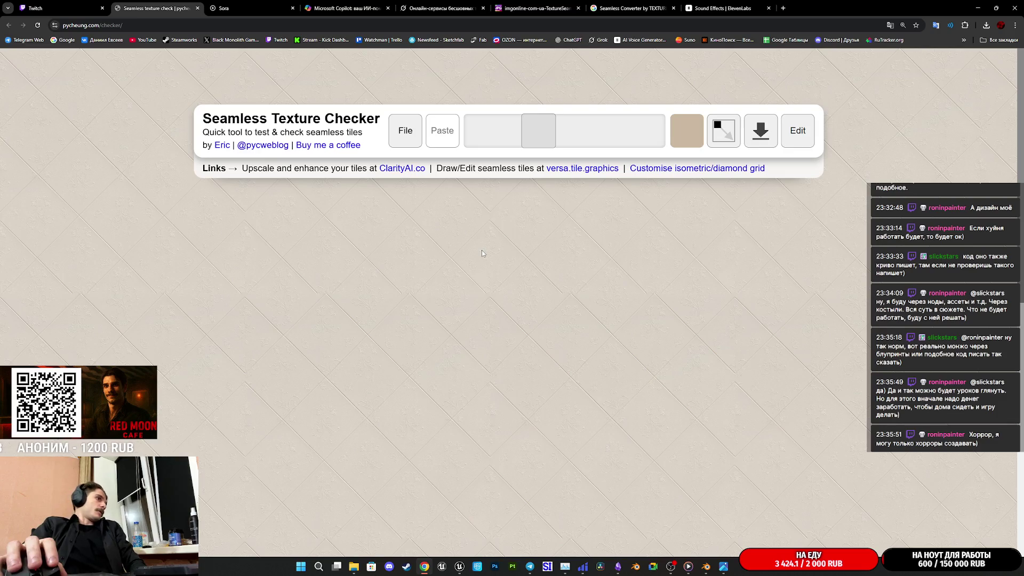
{"action": "left_click", "coordinate": [724, 139]}
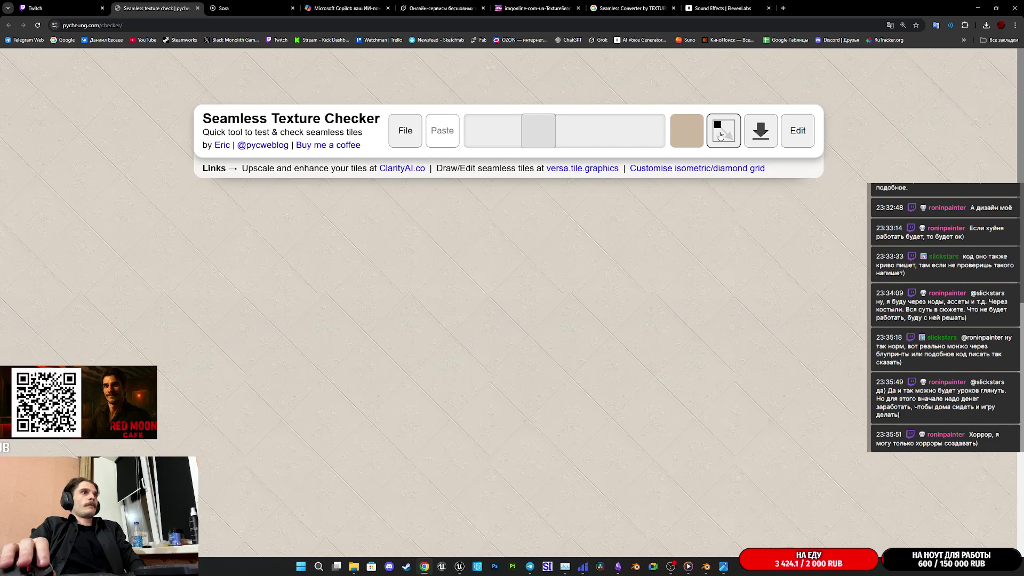
{"action": "left_click", "coordinate": [724, 138]}
{"action": "left_click", "coordinate": [724, 137]}
{"action": "left_click", "coordinate": [724, 137]}
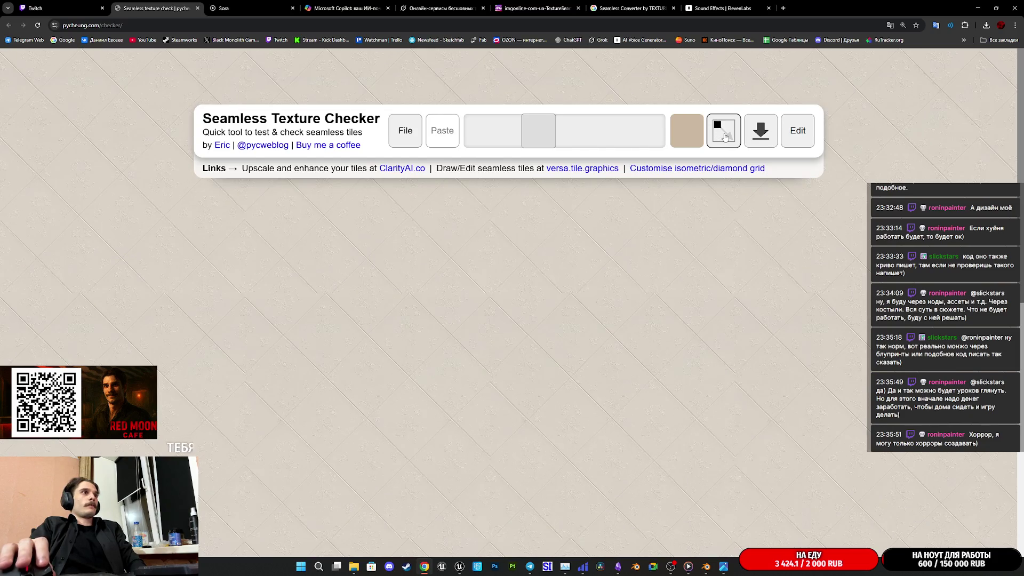
{"action": "left_click", "coordinate": [724, 138]}
{"action": "left_click", "coordinate": [724, 137]}
{"action": "left_click", "coordinate": [724, 138]}
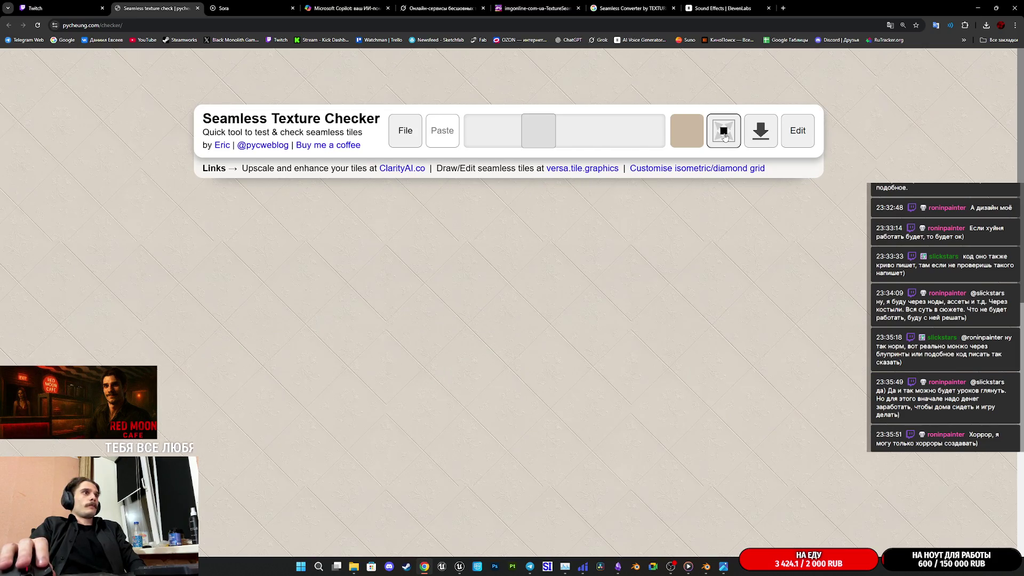
{"action": "left_click", "coordinate": [726, 137]}
{"action": "left_click", "coordinate": [728, 138]}
{"action": "left_click", "coordinate": [730, 139]}
Restore the original tile offset, then go back to imgonline's seamless JPG to save it.
{"action": "left_click", "coordinate": [730, 139]}
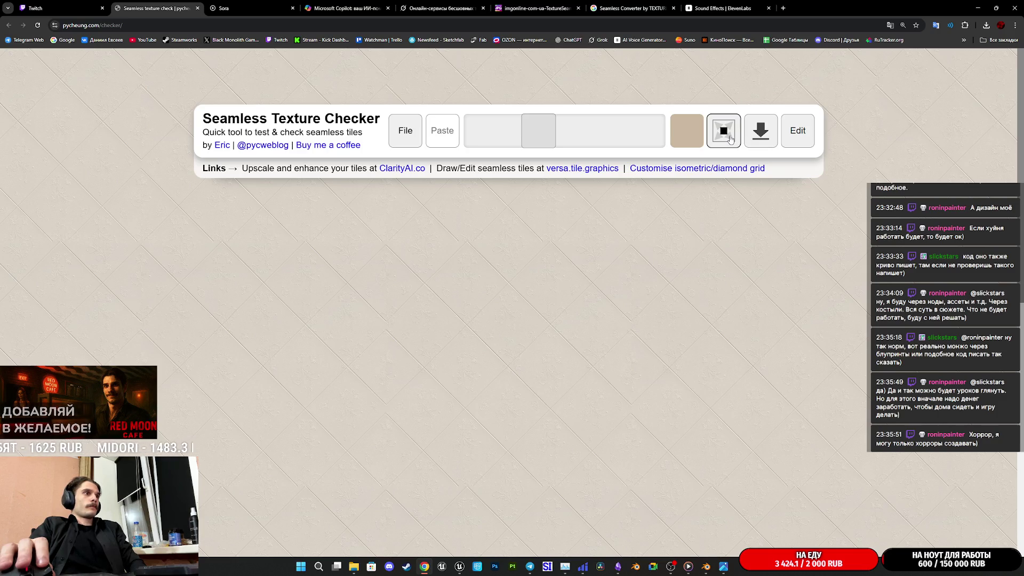
{"action": "left_click", "coordinate": [730, 138]}
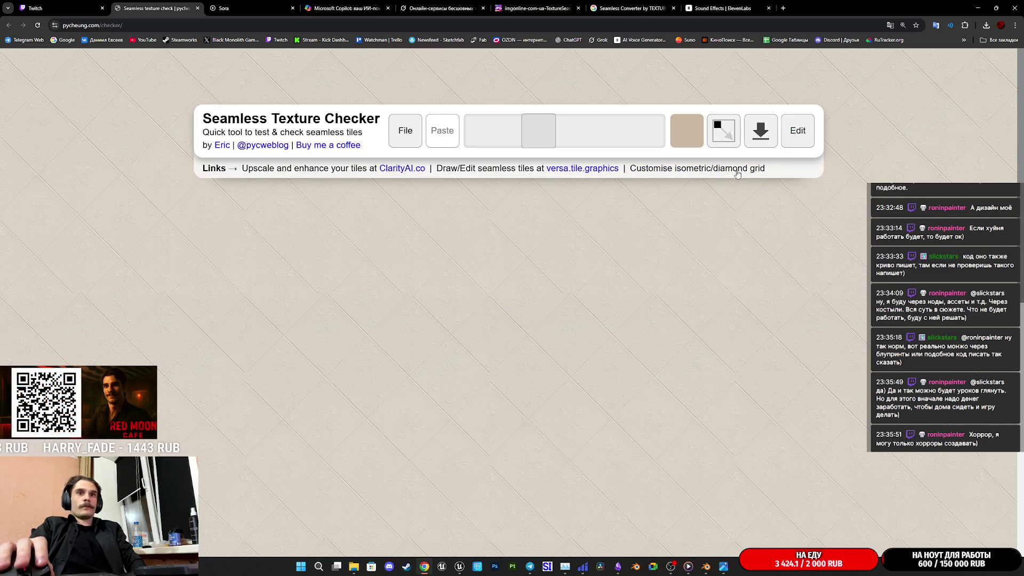
{"action": "left_click", "coordinate": [543, 7]}
{"action": "right_click", "coordinate": [516, 290]}
Save IMGonline's seamless cream tile JPG to Загрузки as Potoloc.jpg, replacing the FloorWC name.
{"action": "left_click", "coordinate": [579, 302]}
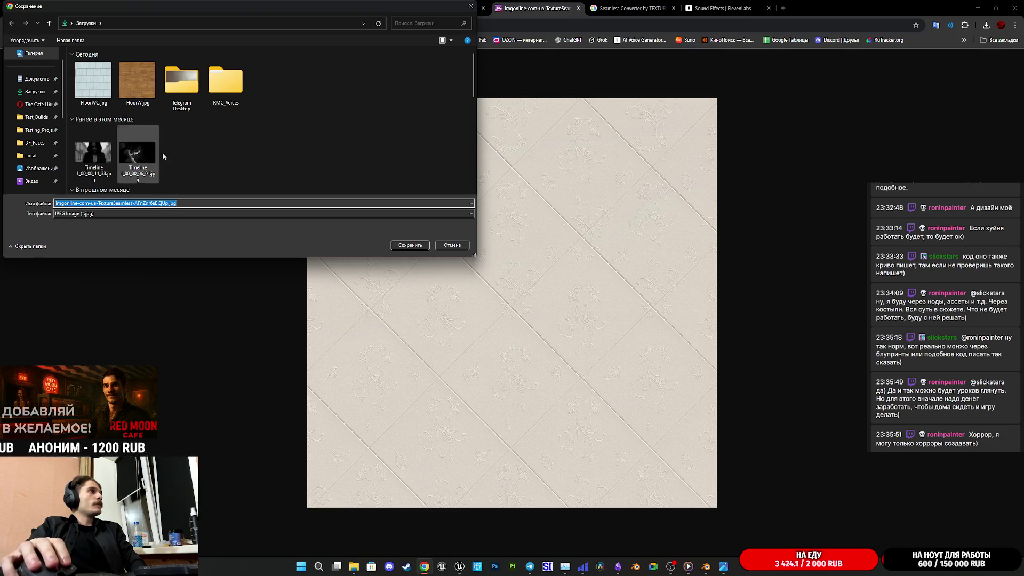
{"action": "left_click", "coordinate": [103, 93]}
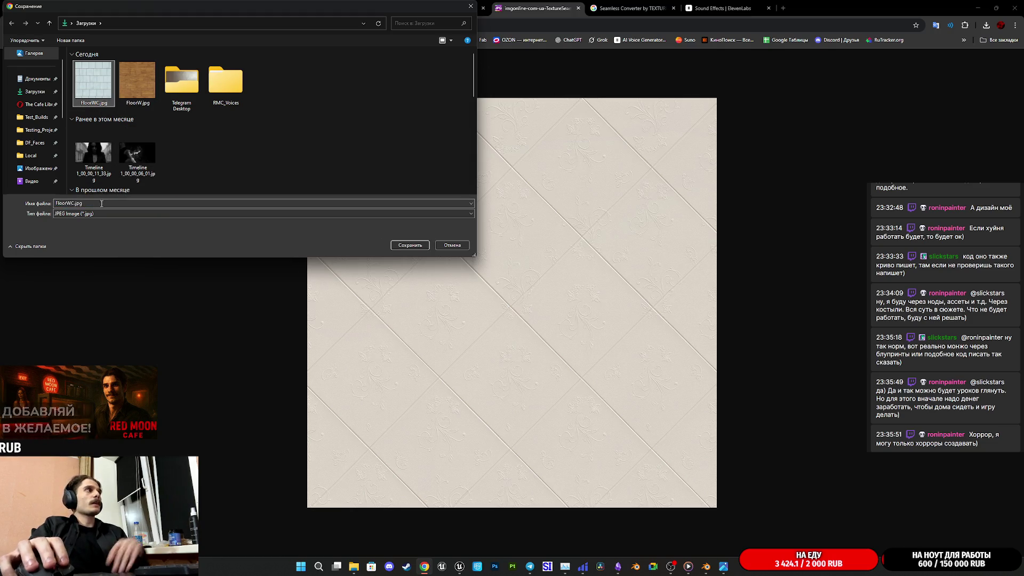
{"action": "double_click", "coordinate": [70, 203]}
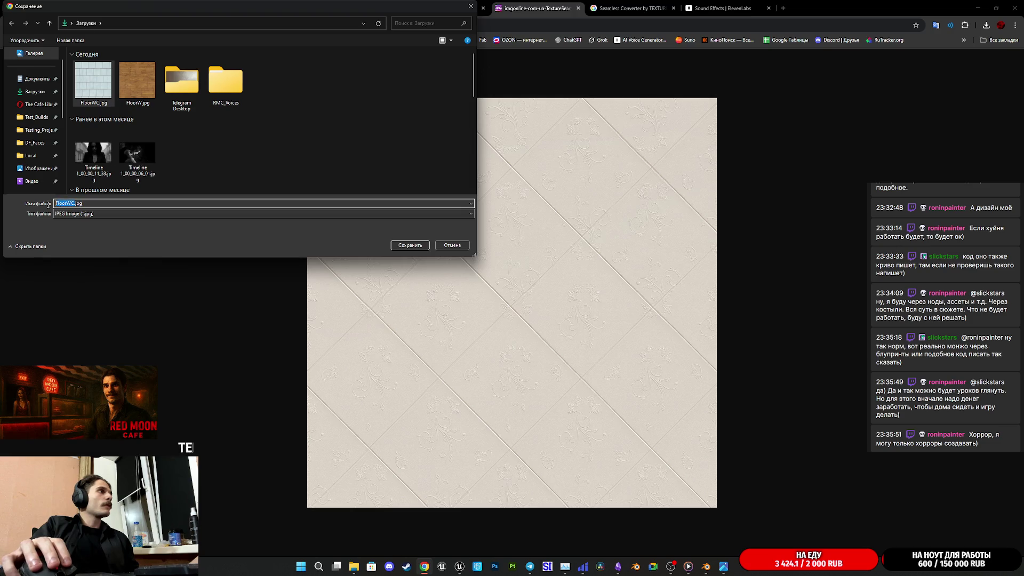
{"action": "type", "text": "Зщецц"}
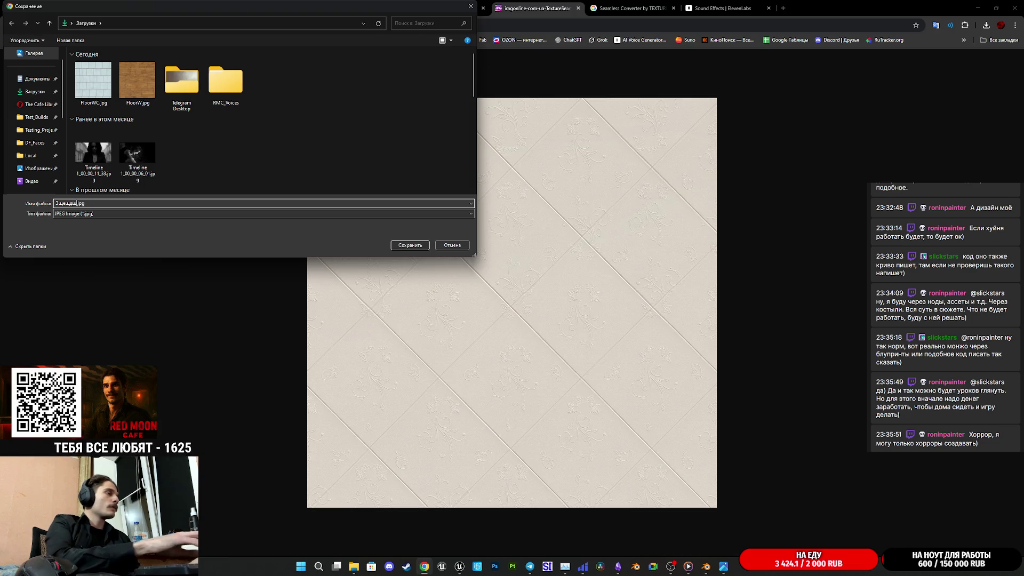
{"action": "key", "text": "BackSpace"}
{"action": "key", "text": "BackSpace"}
{"action": "key", "text": "BackSpace"}
{"action": "type", "text": "P"}
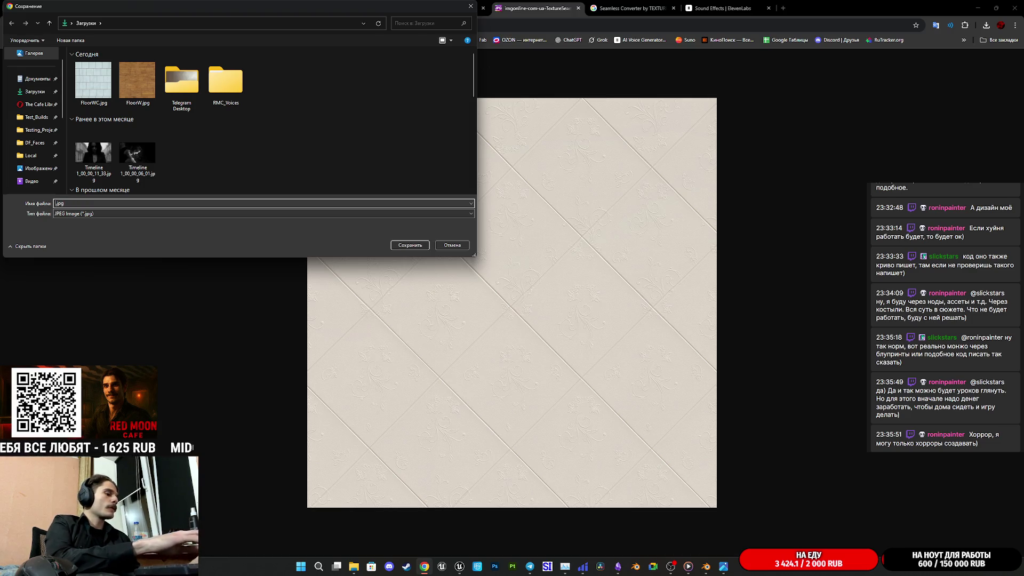
{"action": "type", "text": "otoloc"}
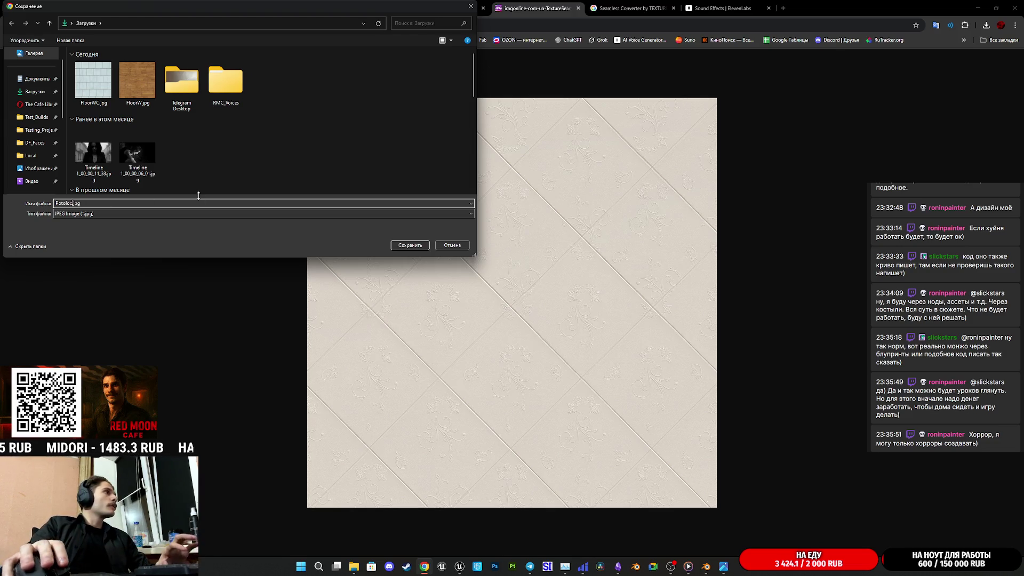
{"action": "key", "text": "Return"}
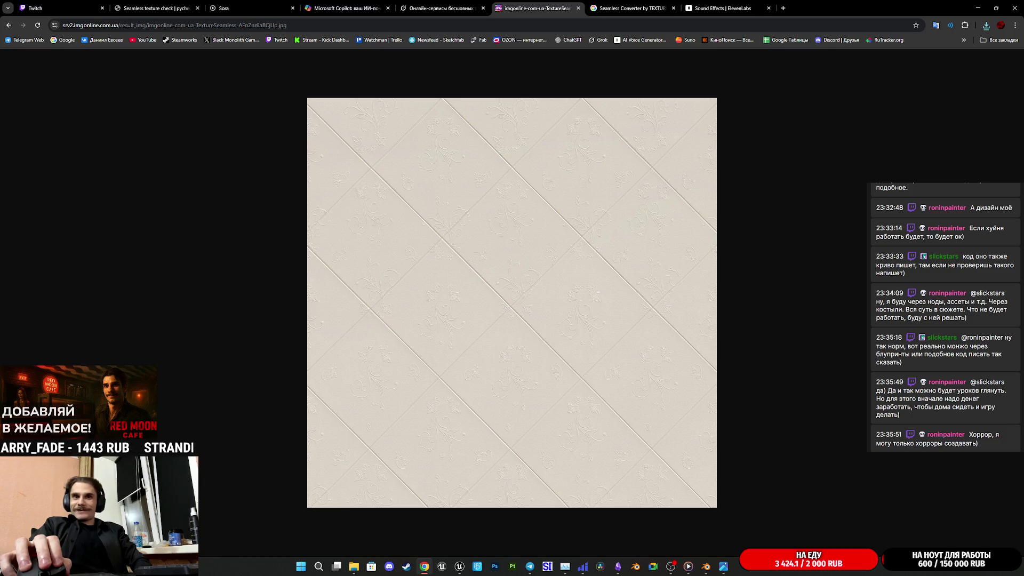
{"action": "key", "text": "super+d"}
{"action": "key", "text": "super+d"}
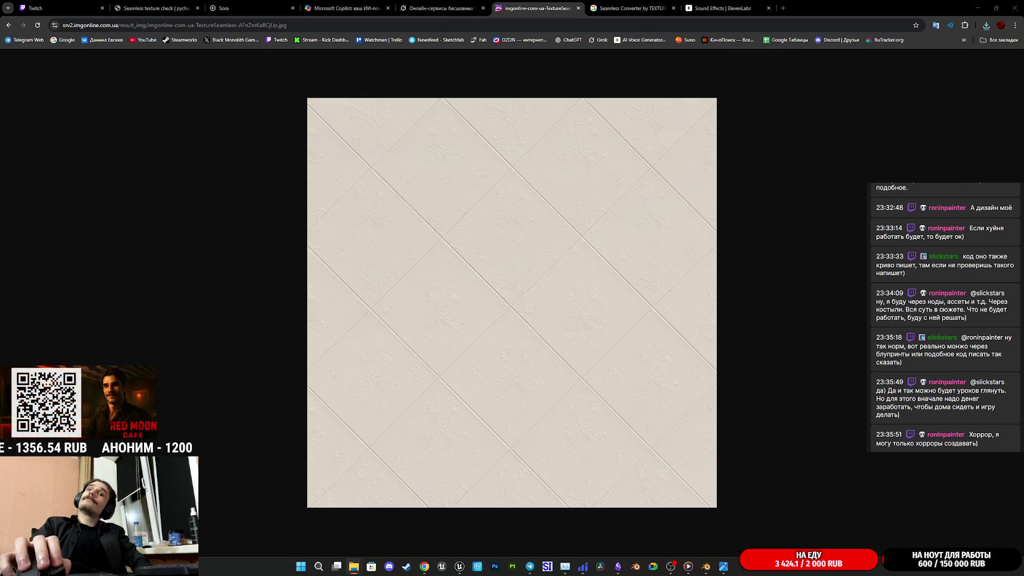
{"action": "key", "text": "alt+Tab"}
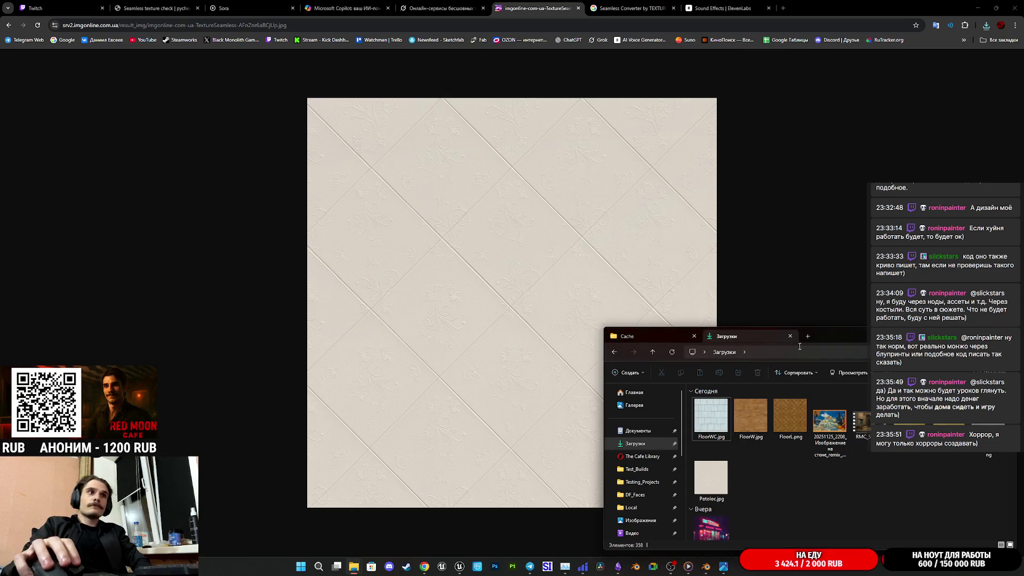
{"action": "middle_click", "coordinate": [740, 335]}
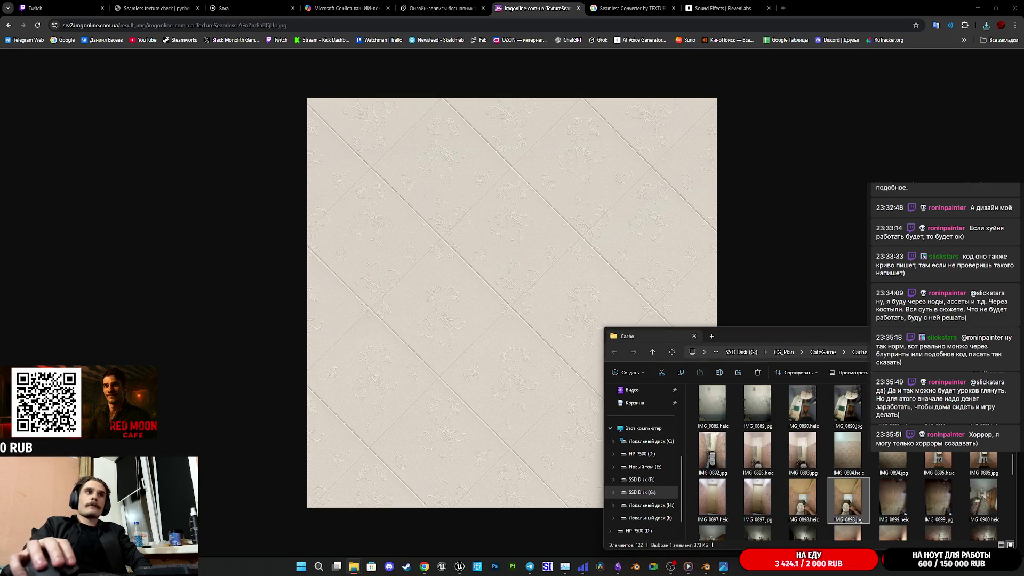
{"action": "key", "text": "ctrl+w"}
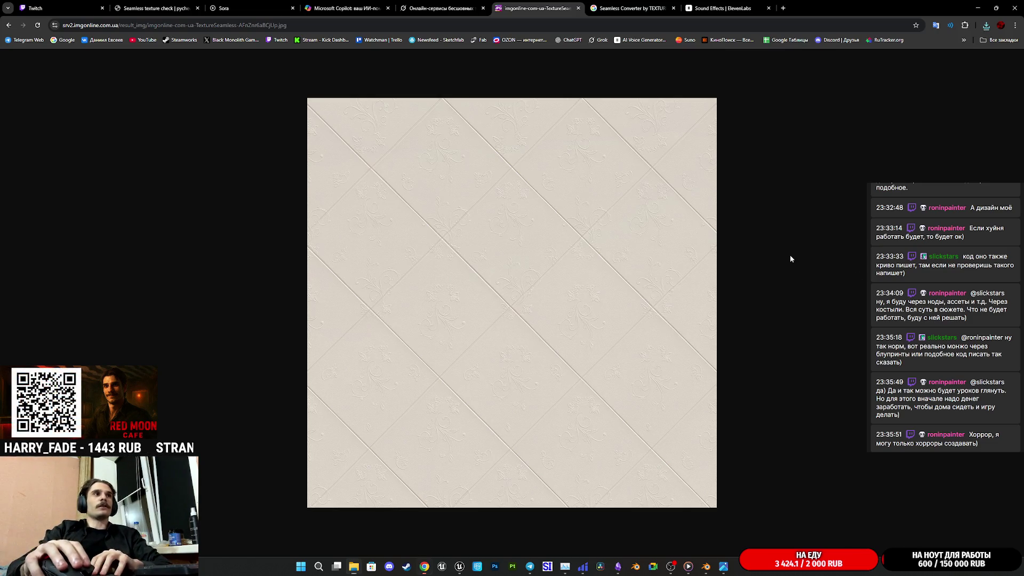
{"action": "left_click", "coordinate": [437, 8]}
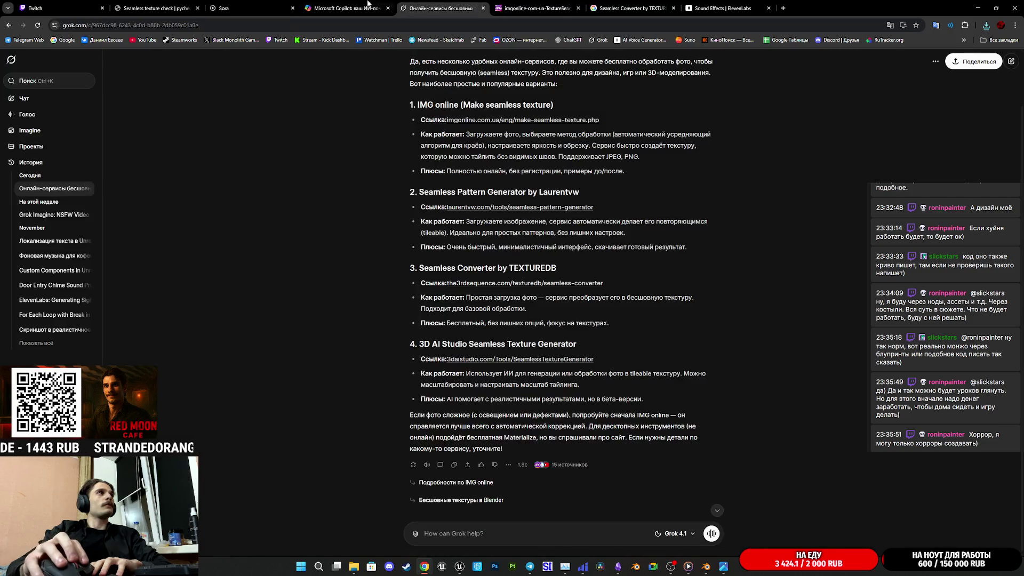
Look over the Copilot and Twitch tabs and close the ElevenLabs Sound Effects tab.
{"action": "left_click", "coordinate": [336, 8]}
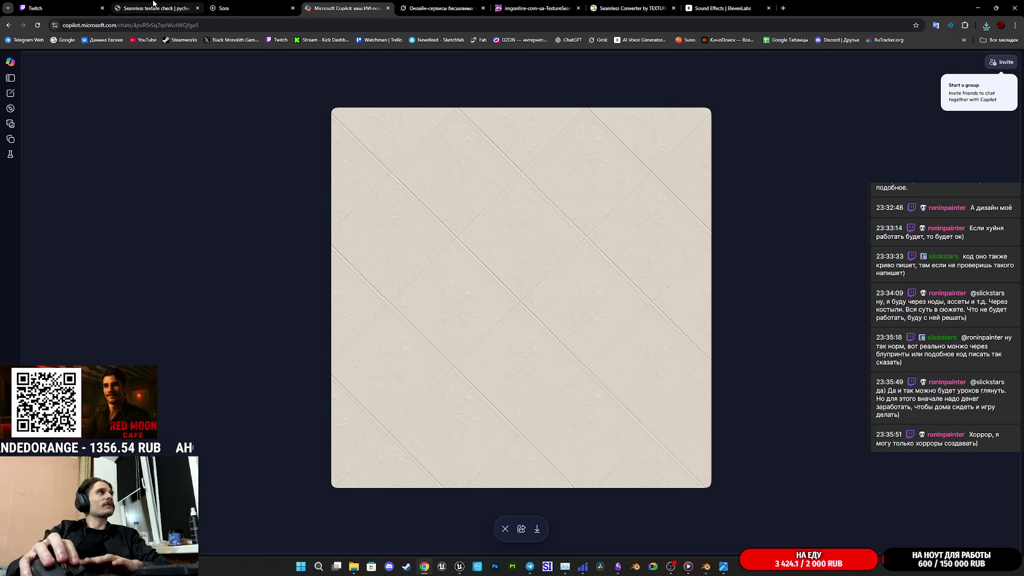
{"action": "left_click", "coordinate": [66, 7]}
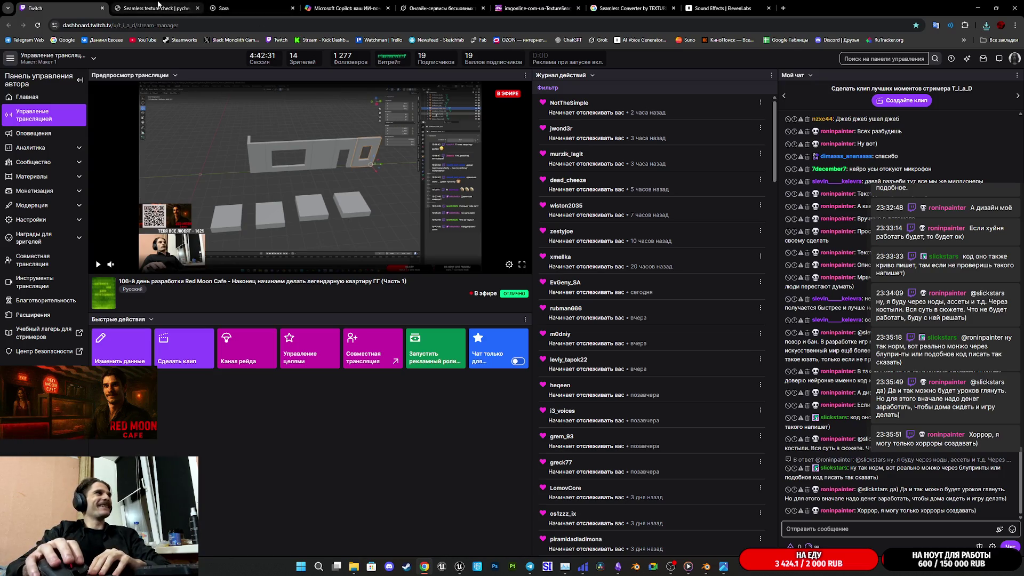
{"action": "left_click", "coordinate": [1001, 40]}
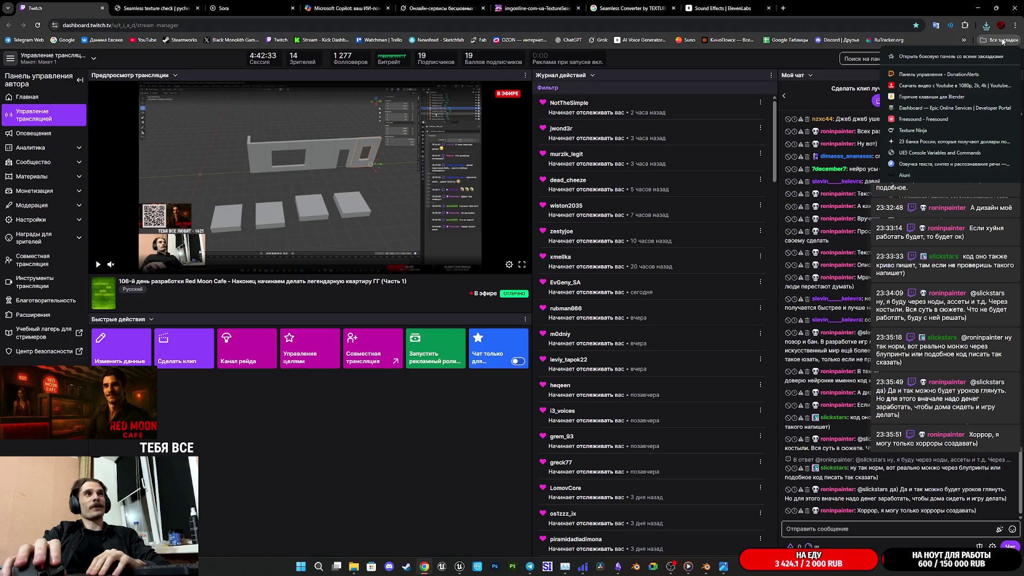
{"action": "left_click", "coordinate": [730, 8]}
{"action": "left_click", "coordinate": [768, 8]}
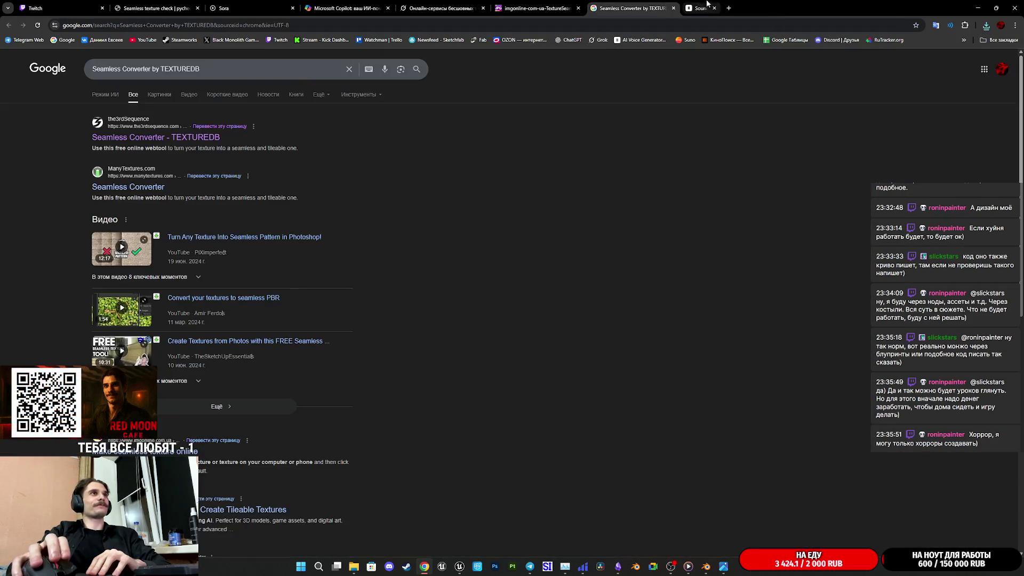
Return to the imgonline tab showing the seamless cream diagonal-tile result.
{"action": "left_click", "coordinate": [548, 10]}
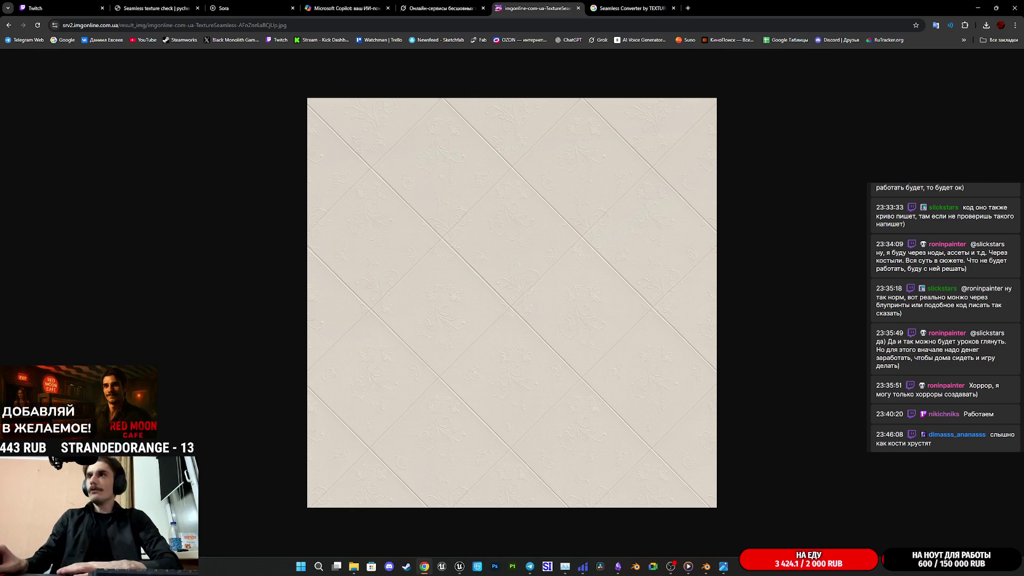
Step back to IMGonline's result and form pages, then move to the Twitch tab and Telegram.
{"action": "key", "text": "super+e"}
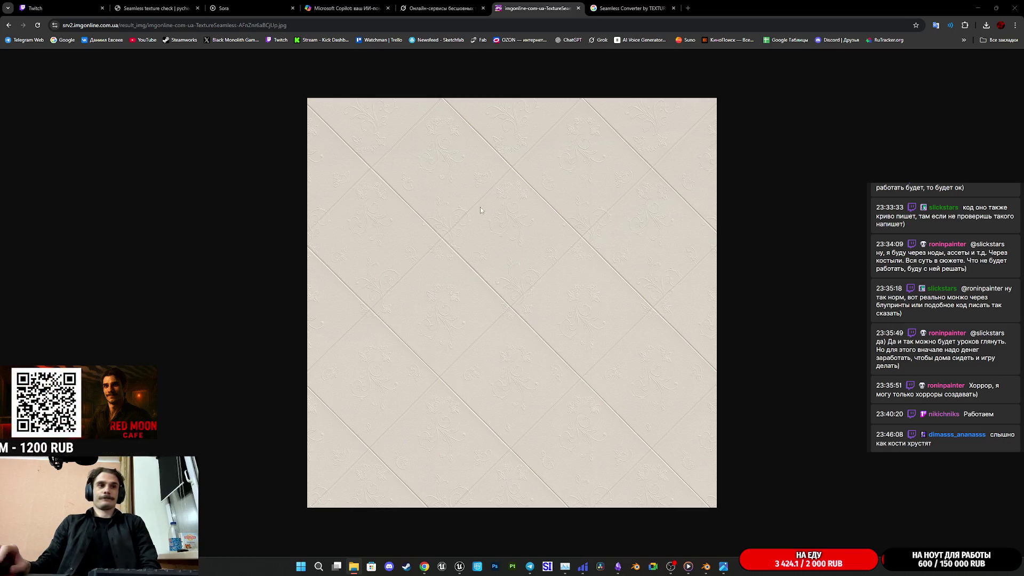
{"action": "left_click", "coordinate": [8, 25]}
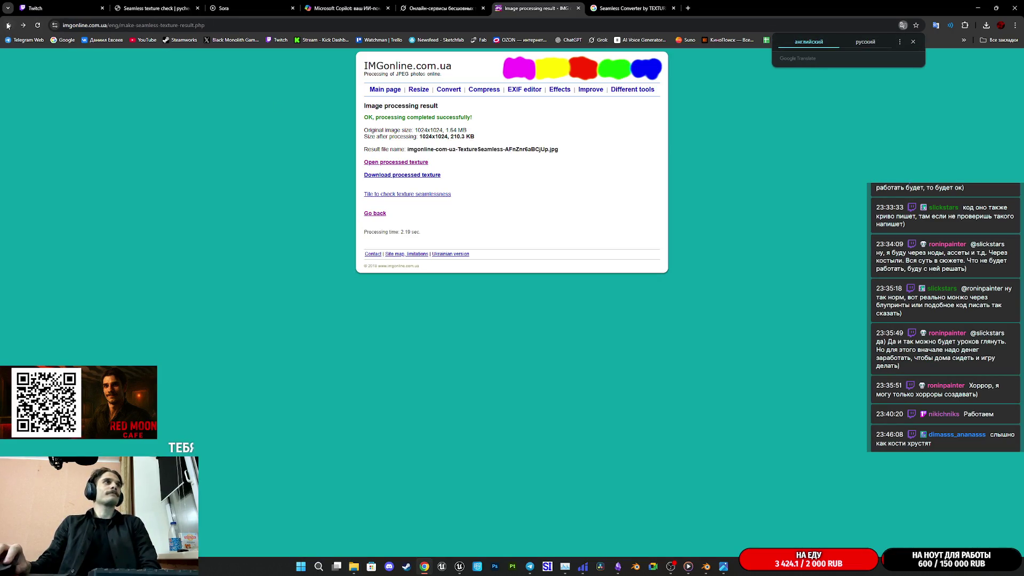
{"action": "left_click", "coordinate": [9, 25]}
{"action": "left_click", "coordinate": [638, 7]}
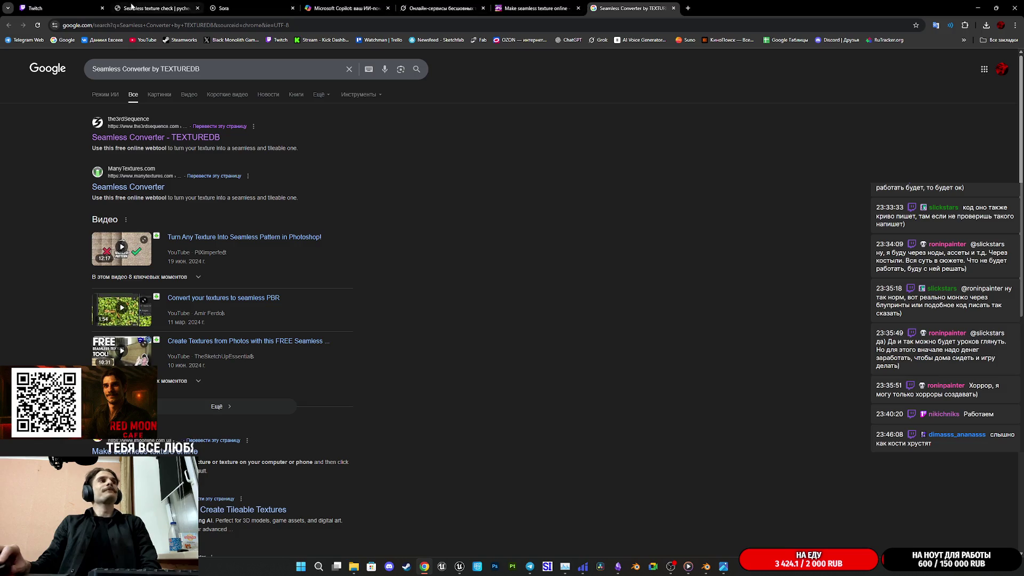
{"action": "left_click", "coordinate": [64, 8]}
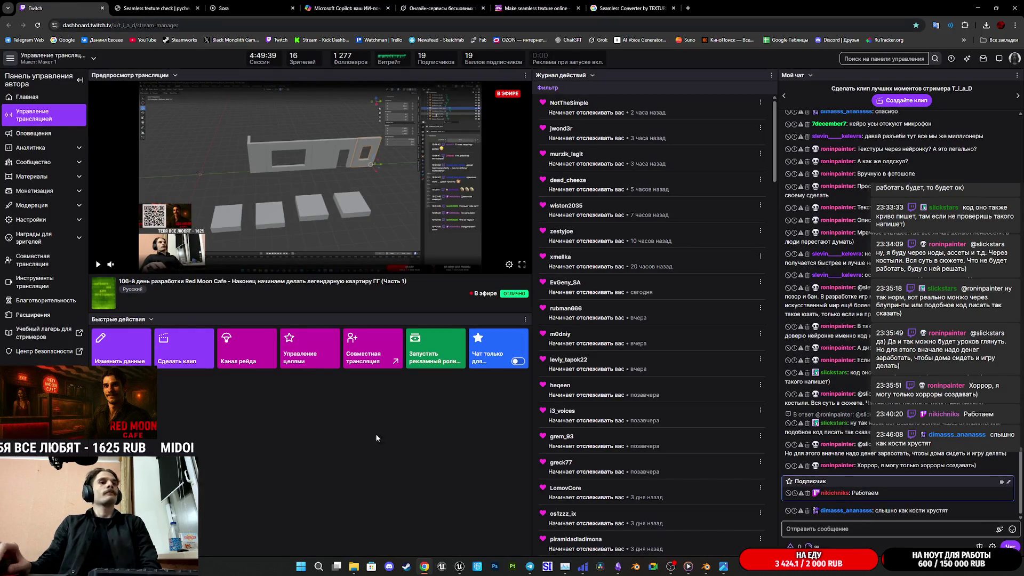
{"action": "left_click", "coordinate": [527, 562]}
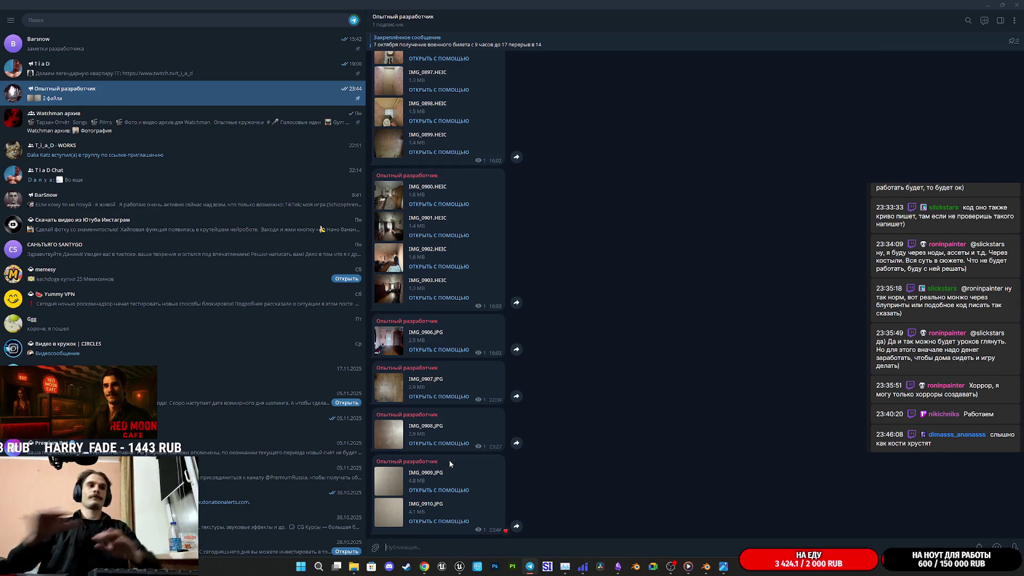
Save Telegram's IMG_0909 wall photo as 23423423, close the viewer, and return to Chrome's Twitch dashboard.
{"action": "left_click", "coordinate": [390, 476]}
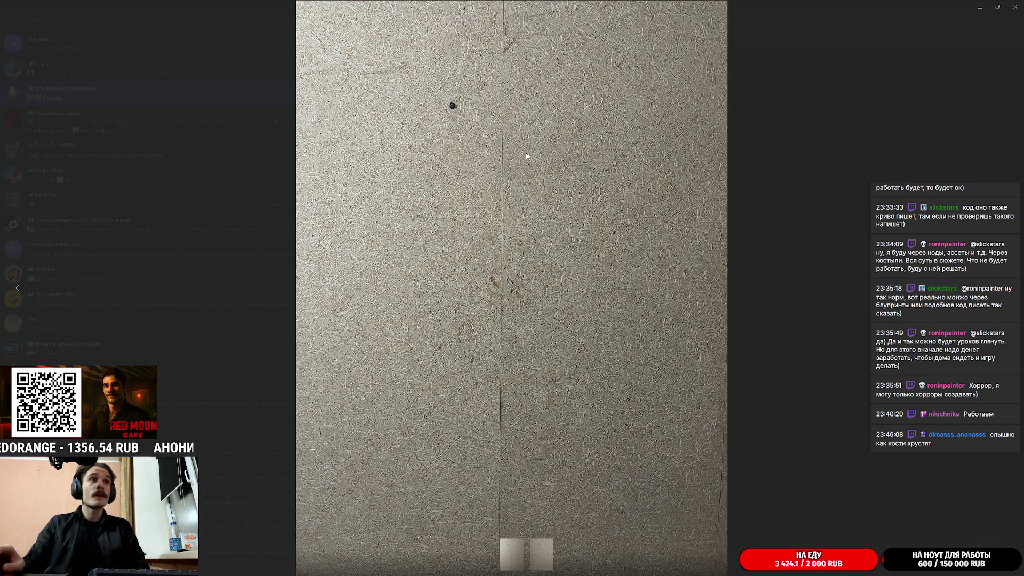
{"action": "right_click", "coordinate": [559, 295]}
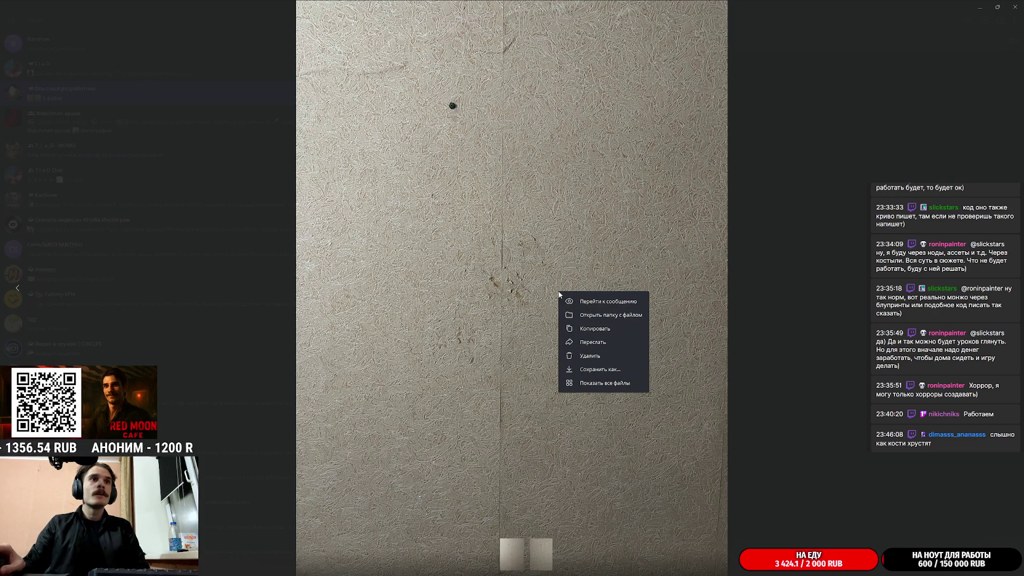
{"action": "left_click", "coordinate": [599, 369]}
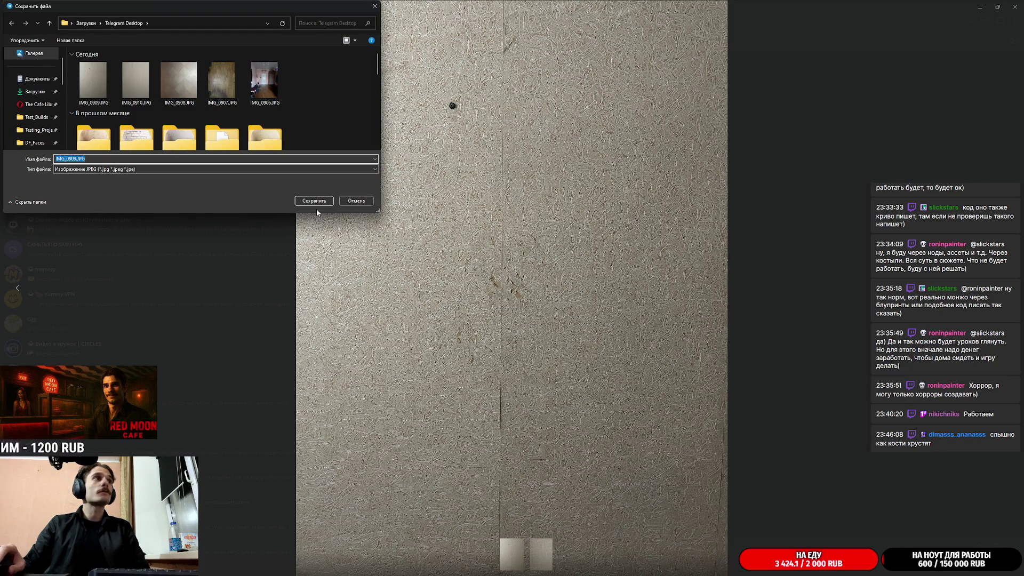
{"action": "left_click", "coordinate": [316, 204]}
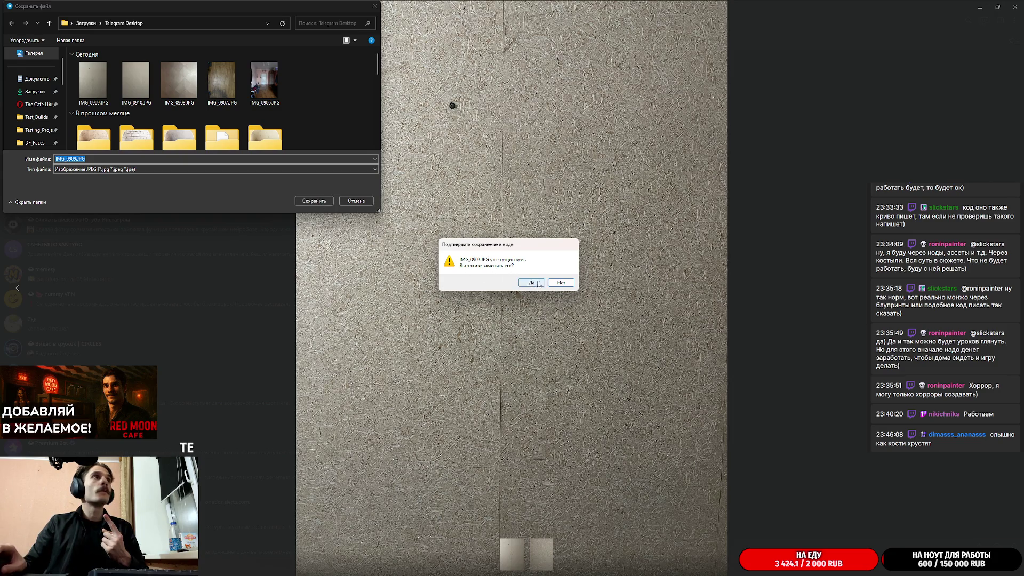
{"action": "left_click", "coordinate": [570, 285]}
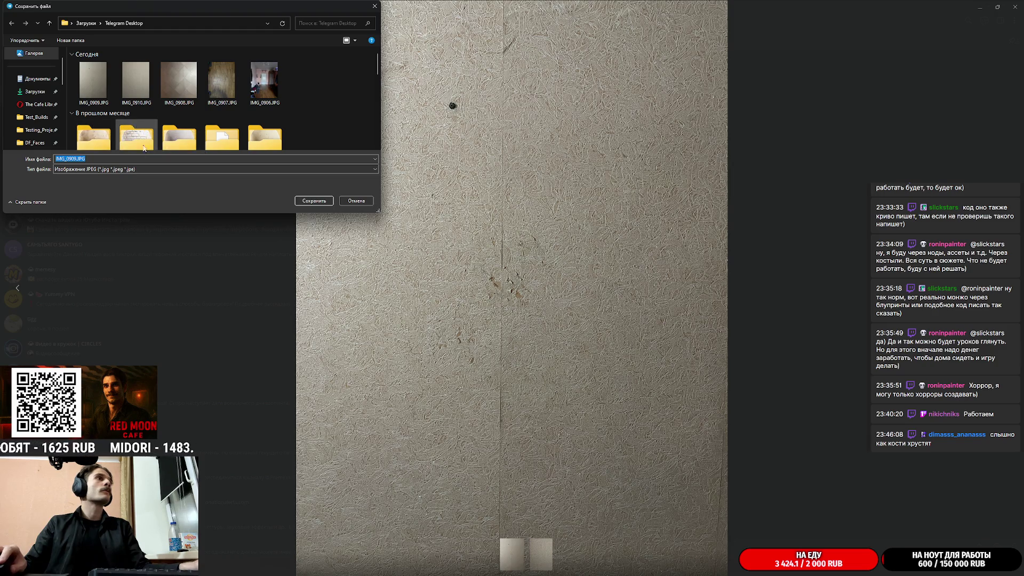
{"action": "type", "text": "23423423"}
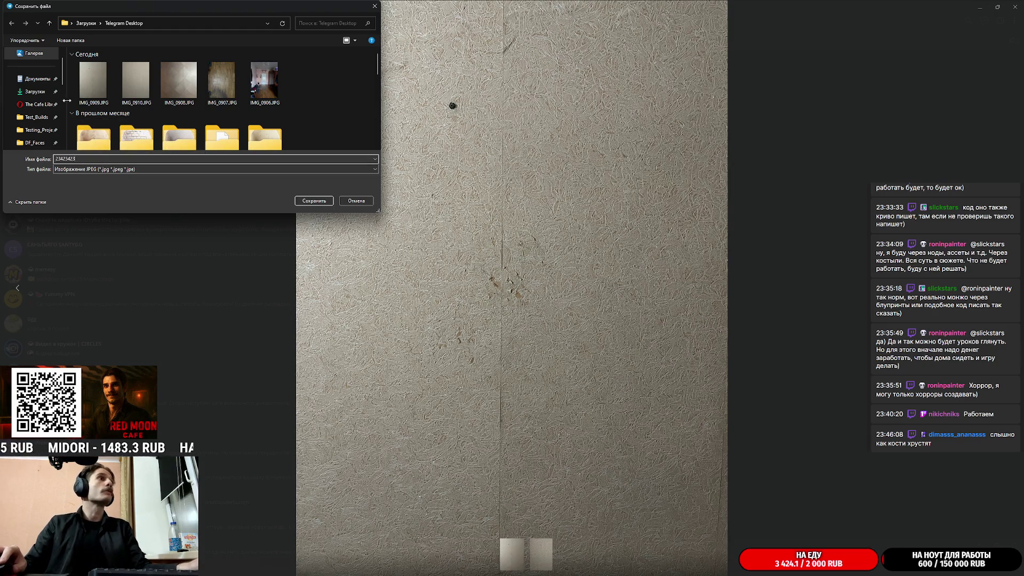
{"action": "left_click", "coordinate": [34, 92]}
{"action": "left_click", "coordinate": [314, 200]}
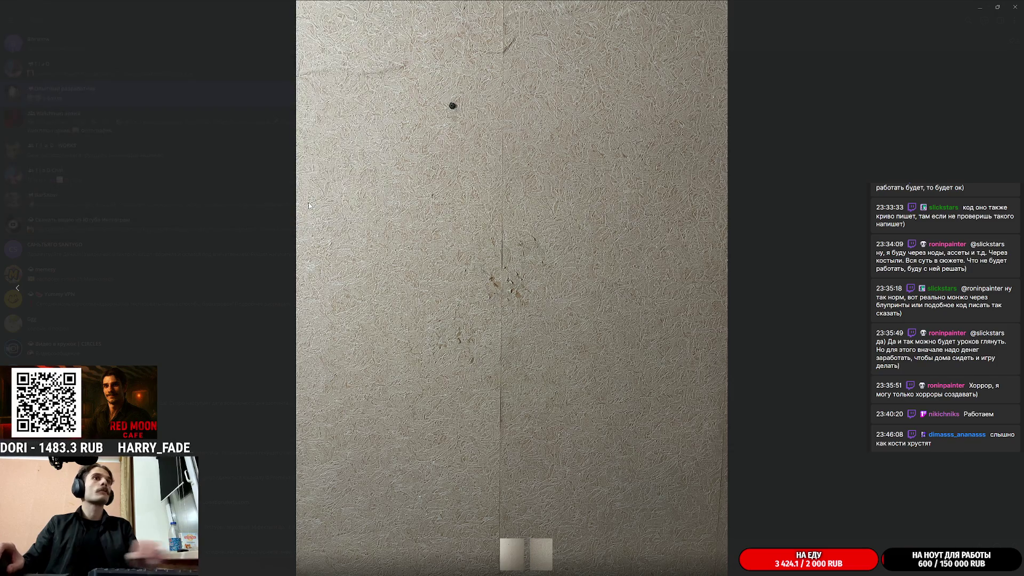
{"action": "left_click", "coordinate": [811, 208]}
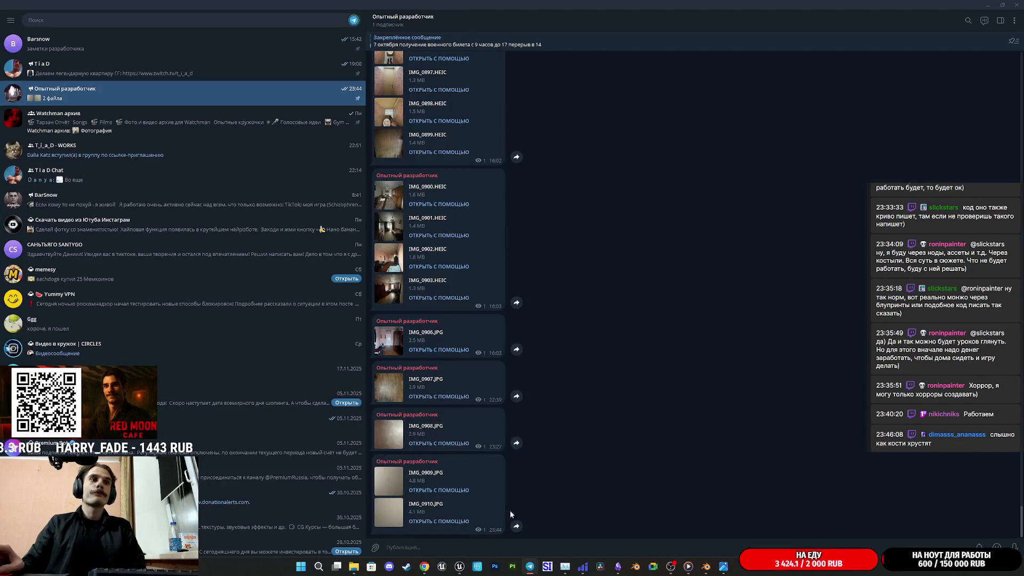
{"action": "key", "text": "alt+Tab"}
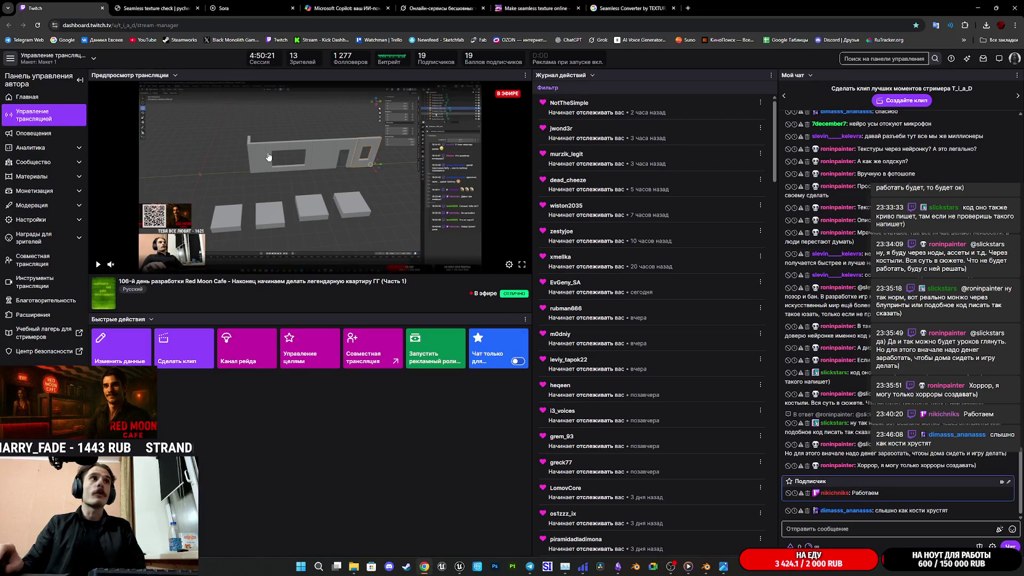
Zoom in and out on the 23423423.JPG wall photo in Photos, then bring Blender forward.
{"action": "left_click", "coordinate": [354, 565]}
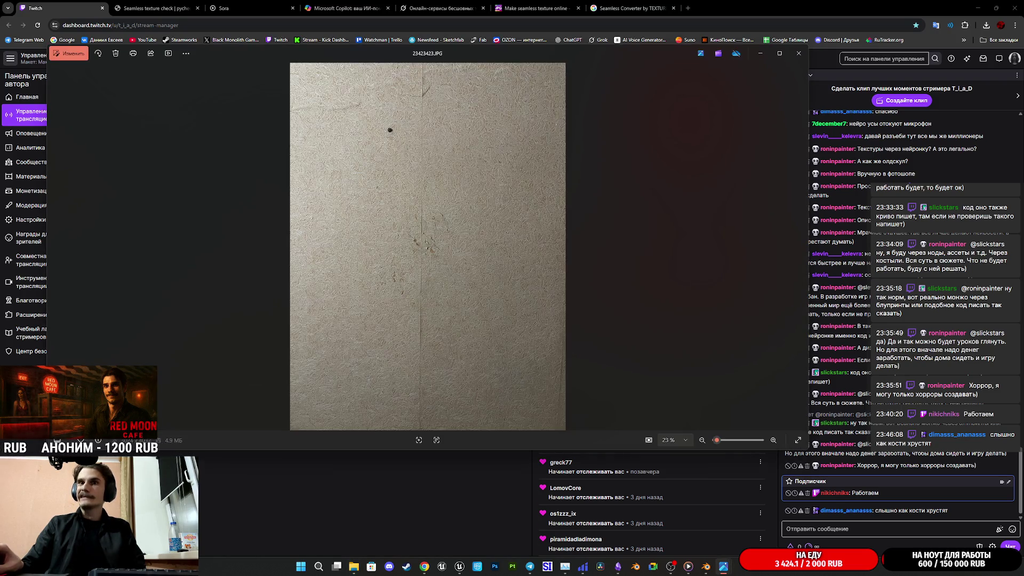
{"action": "scroll", "coordinate": [437, 281], "scroll_direction": "up", "scroll_amount": 5}
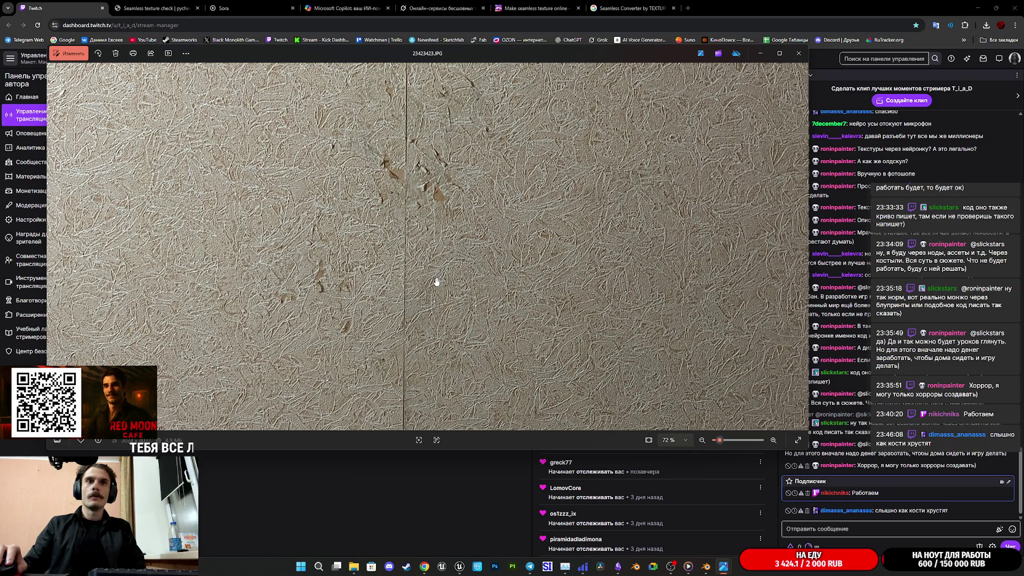
{"action": "scroll", "coordinate": [435, 283], "scroll_direction": "down", "scroll_amount": 5}
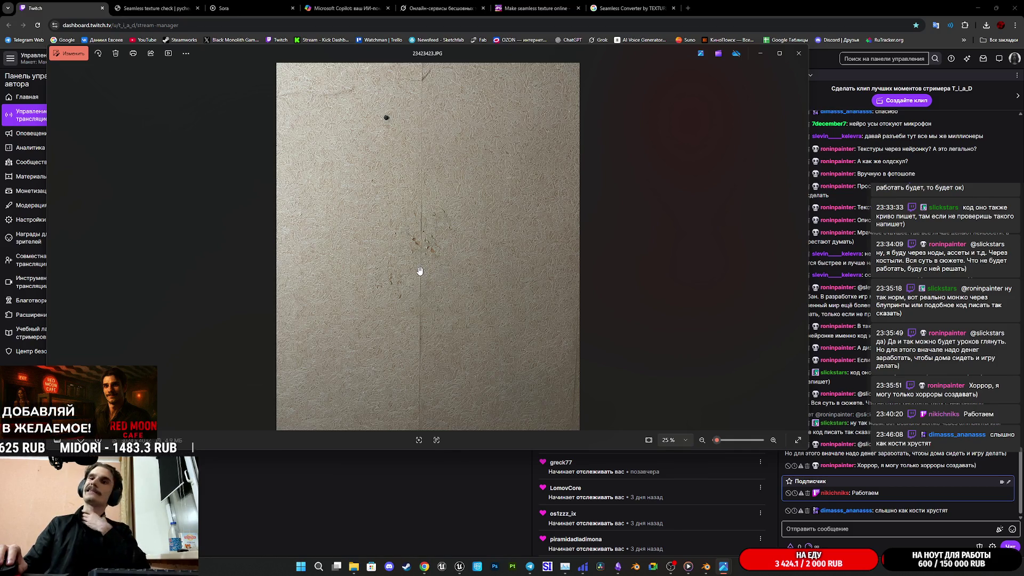
{"action": "mouse_move", "coordinate": [459, 567]}
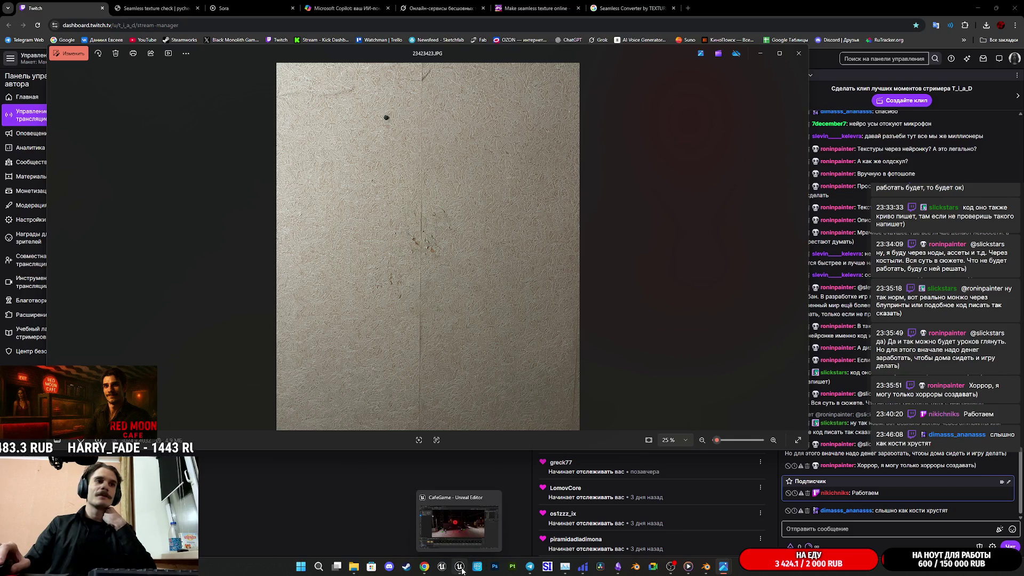
{"action": "left_click", "coordinate": [462, 571]}
Select the GirlRoom_W_D doorway wall in Apartment_Modular_Walls.blend and orbit so the walls face forward.
{"action": "mouse_move", "coordinate": [596, 572]}
{"action": "left_click", "coordinate": [707, 568]}
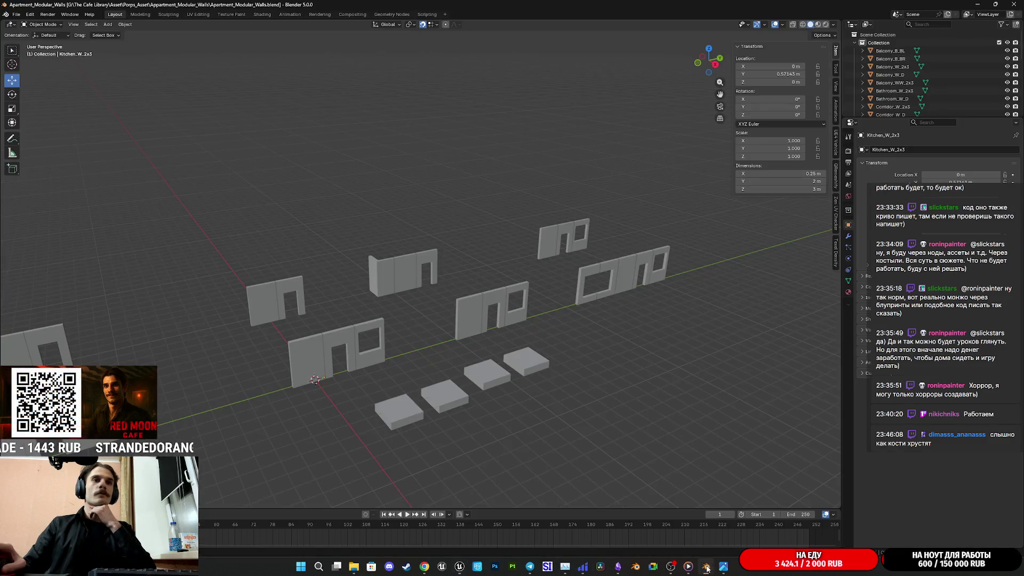
{"action": "left_click", "coordinate": [496, 300]}
{"action": "mouse_move", "coordinate": [496, 300]}
{"action": "middle_mouse_down"}
{"action": "mouse_move", "coordinate": [596, 331]}
{"action": "mouse_move", "coordinate": [510, 308]}
{"action": "middle_mouse_up"}
{"action": "scroll", "coordinate": [512, 311], "scroll_direction": "up", "scroll_amount": 5}
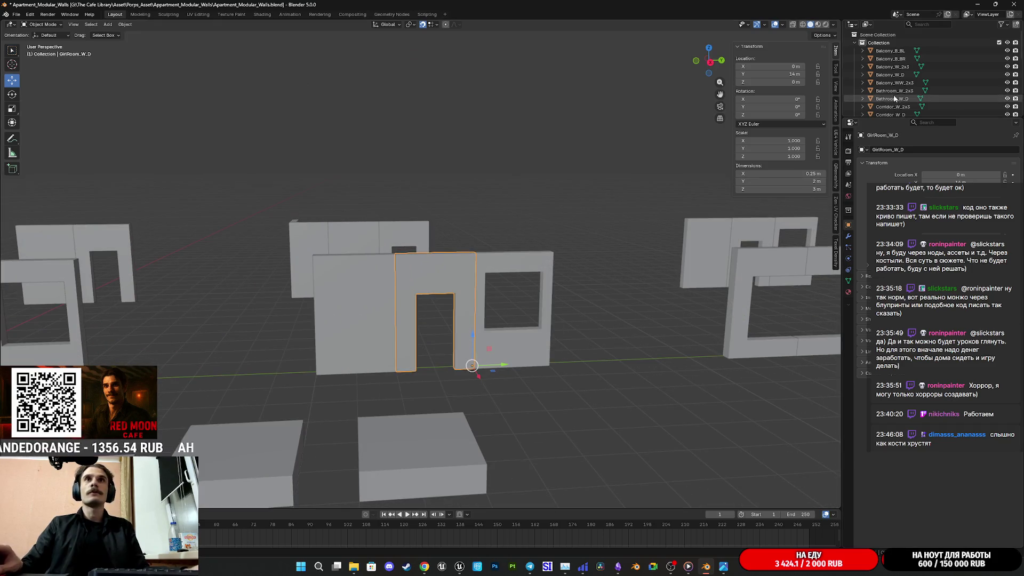
{"action": "scroll", "coordinate": [893, 99], "scroll_direction": "down", "scroll_amount": 5}
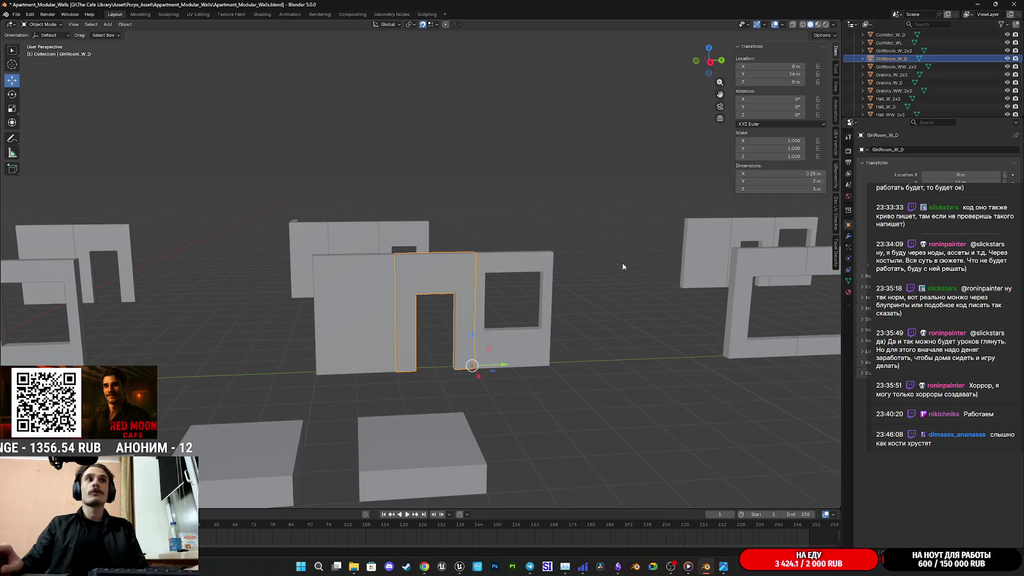
{"action": "scroll", "coordinate": [613, 270], "scroll_direction": "down", "scroll_amount": 3}
{"action": "middle_click_drag", "start_coordinate": [602, 279], "coordinate": [515, 319]}
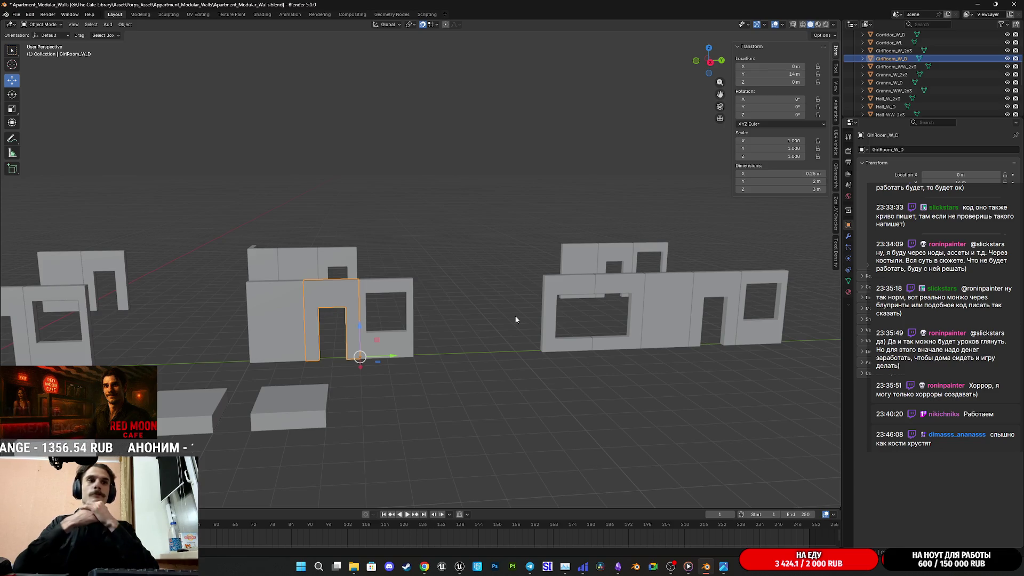
{"action": "left_click", "coordinate": [195, 15]}
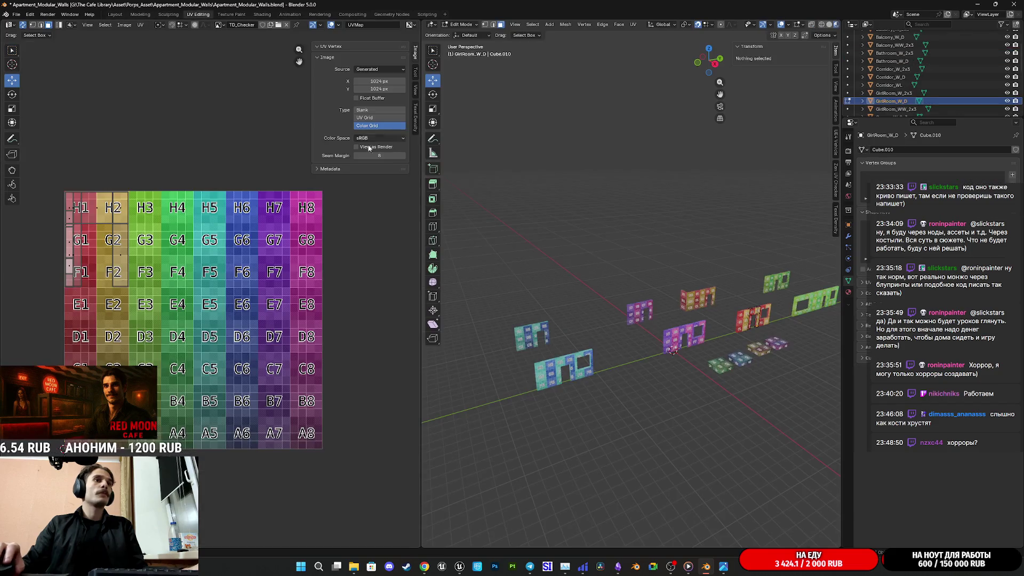
Toggle Edit Mode on the wall pieces and zoom the UV editor to inspect their islands over TD_Checker.
{"action": "middle_click_drag", "start_coordinate": [742, 386], "coordinate": [765, 378]}
{"action": "left_click", "coordinate": [765, 378]}
{"action": "key", "text": "Tab"}
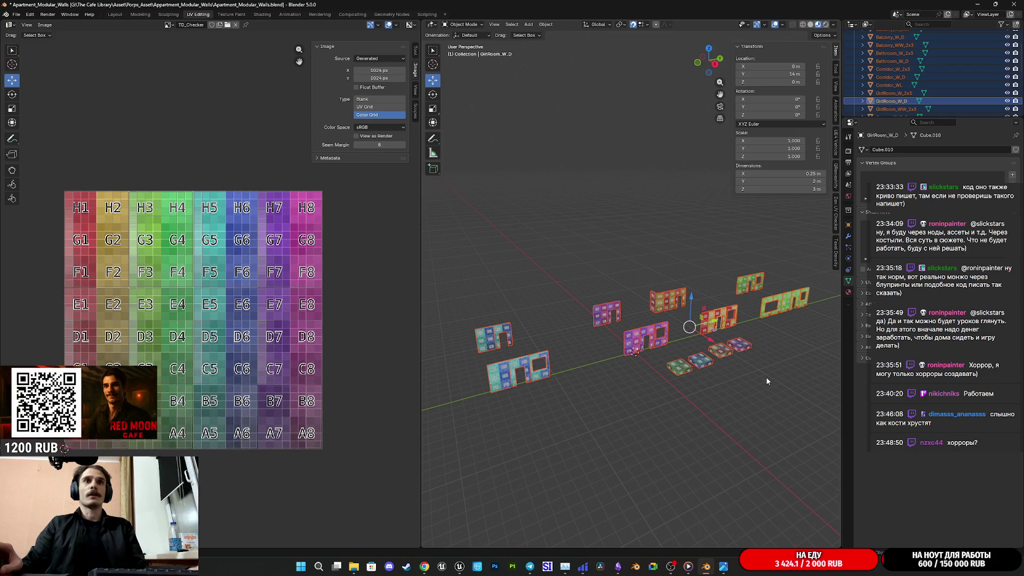
{"action": "key", "text": "Tab"}
{"action": "scroll", "coordinate": [296, 352], "scroll_direction": "up", "scroll_amount": 1}
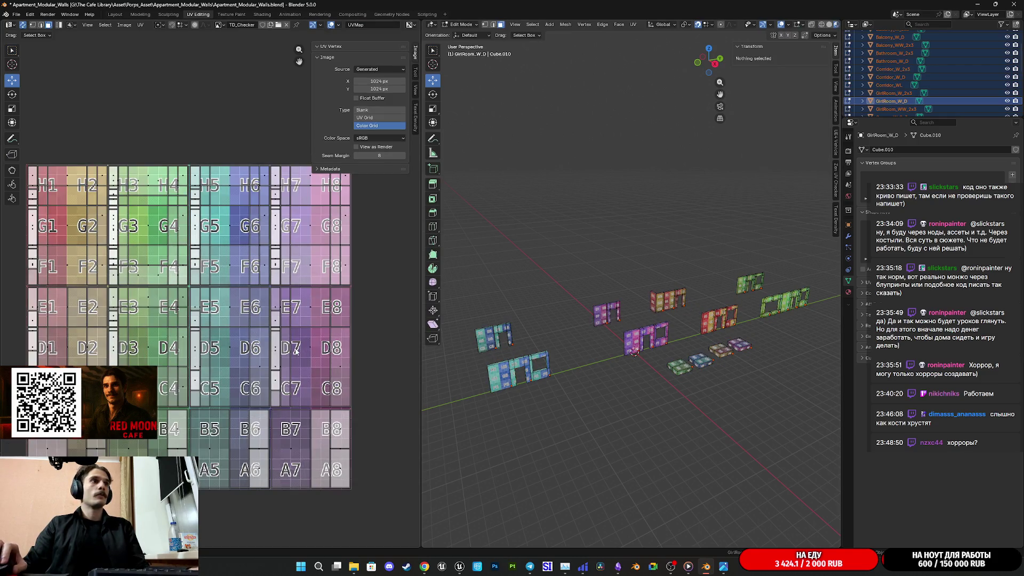
{"action": "scroll", "coordinate": [313, 362], "scroll_direction": "up", "scroll_amount": 1}
{"action": "mouse_move", "coordinate": [288, 339]}
{"action": "middle_mouse_down"}
{"action": "mouse_move", "coordinate": [284, 329]}
{"action": "mouse_move", "coordinate": [415, 335]}
{"action": "mouse_move", "coordinate": [415, 348]}
{"action": "mouse_move", "coordinate": [326, 321]}
{"action": "mouse_move", "coordinate": [253, 380]}
{"action": "mouse_move", "coordinate": [251, 402]}
{"action": "middle_mouse_up"}
{"action": "scroll", "coordinate": [284, 330], "scroll_direction": "up", "scroll_amount": 5}
{"action": "scroll", "coordinate": [253, 318], "scroll_direction": "down", "scroll_amount": 4}
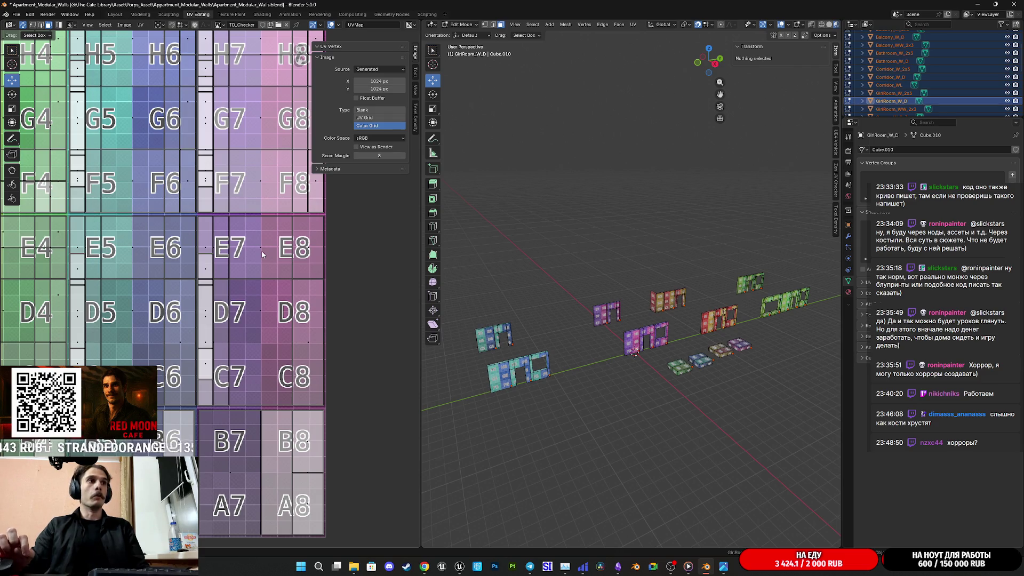
{"action": "scroll", "coordinate": [332, 288], "scroll_direction": "down", "scroll_amount": 2}
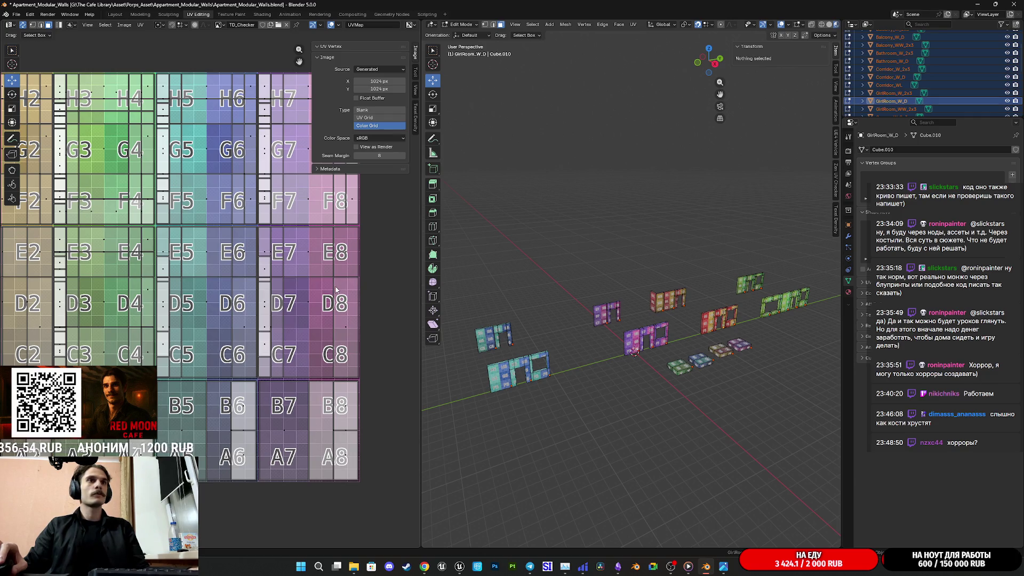
{"action": "key", "text": "Tab"}
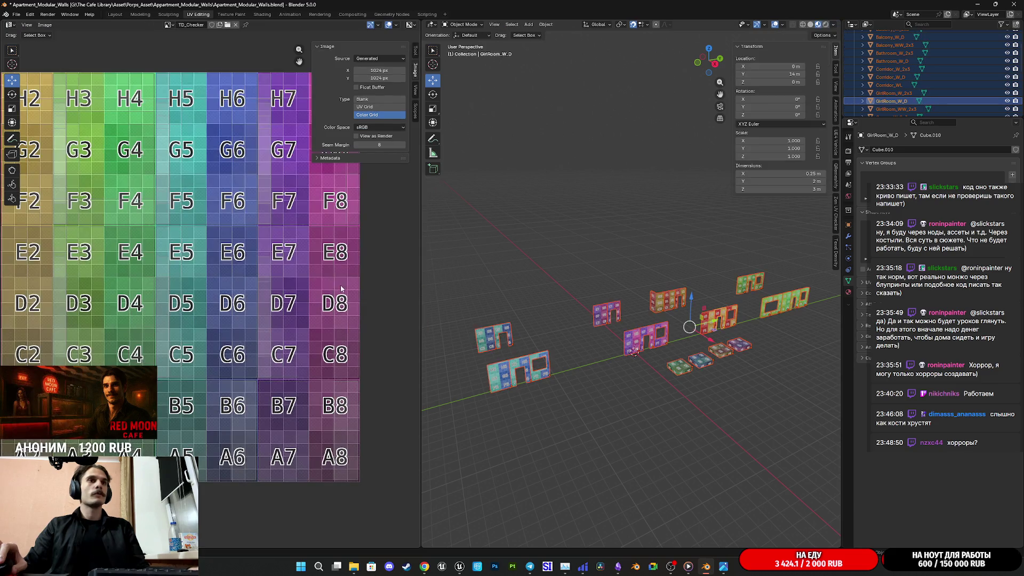
{"action": "left_click", "coordinate": [570, 337]}
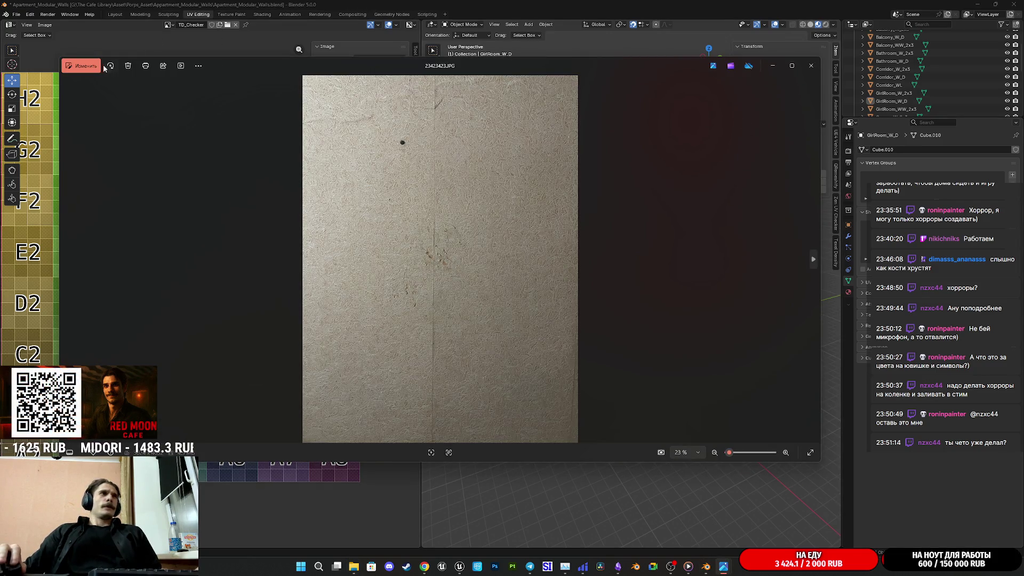
Crop the wall photo to a Квадрат 1:1 square (3024 × 3024) covering its lower part.
{"action": "left_click", "coordinate": [88, 65]}
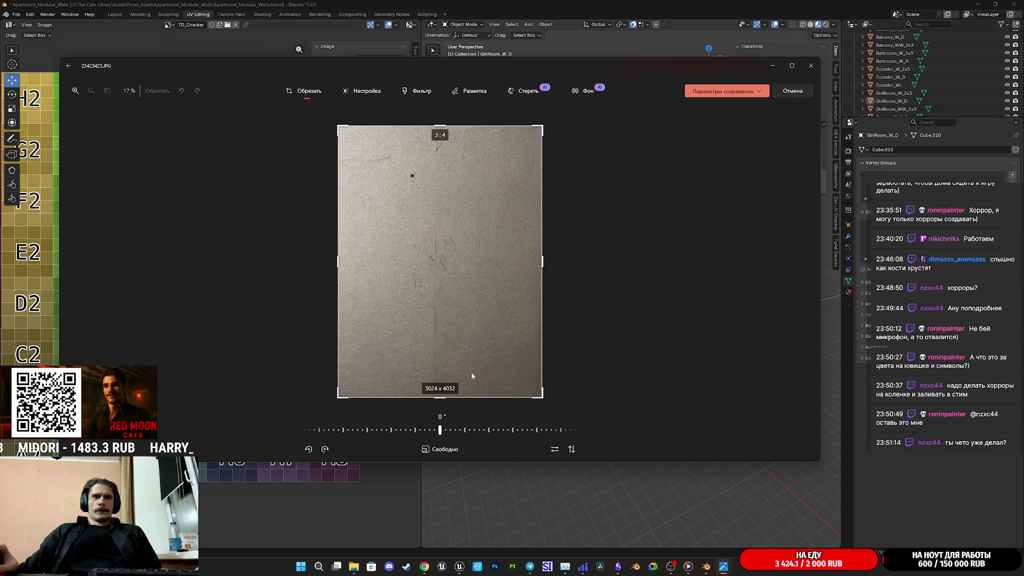
{"action": "left_click", "coordinate": [440, 449]}
{"action": "left_click", "coordinate": [281, 421]}
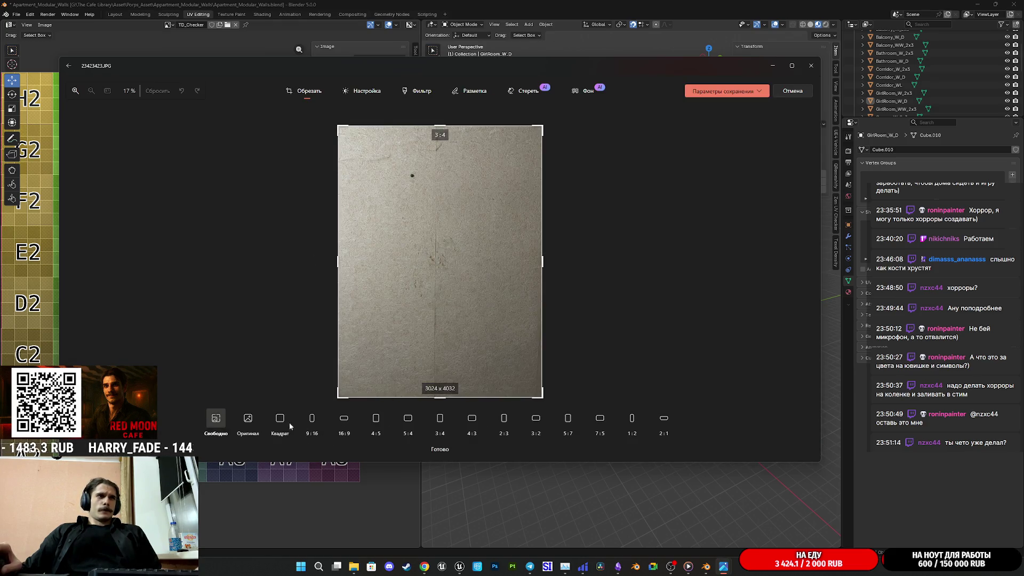
{"action": "mouse_move", "coordinate": [473, 319]}
{"action": "left_mouse_down"}
{"action": "mouse_move", "coordinate": [498, 295]}
{"action": "mouse_move", "coordinate": [509, 231]}
{"action": "mouse_move", "coordinate": [520, 315]}
{"action": "mouse_move", "coordinate": [528, 286]}
{"action": "left_mouse_up"}
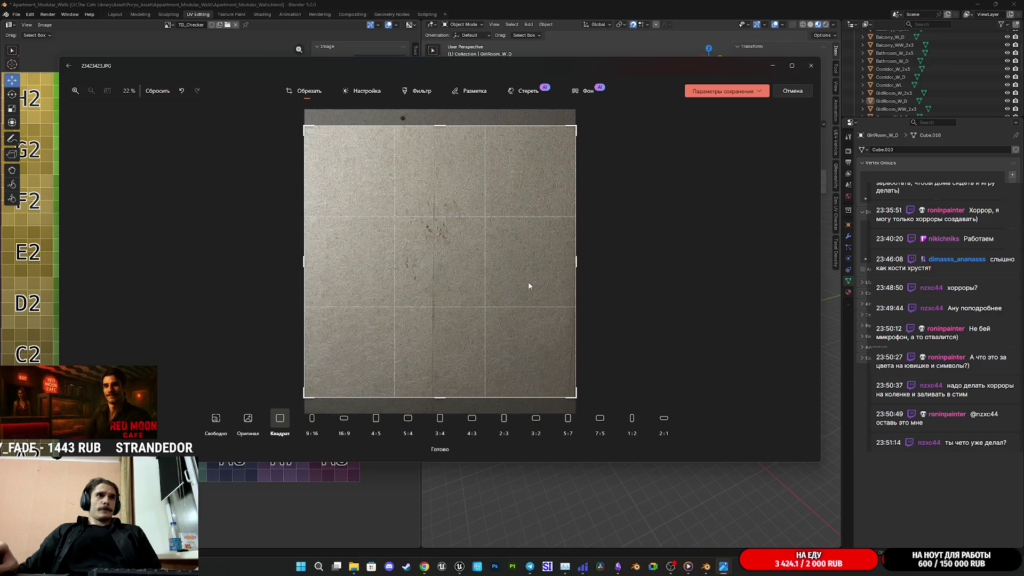
{"action": "left_click", "coordinate": [757, 92]}
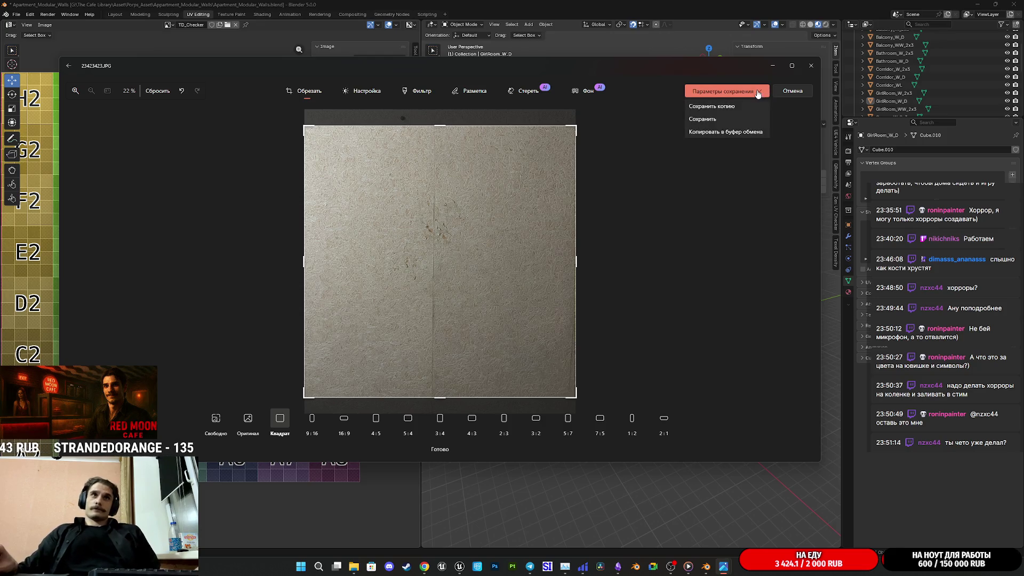
Save the cropped photo over the original, close Photos, and switch Chrome to the Make seamless texture and Copilot tabs.
{"action": "left_click", "coordinate": [713, 120]}
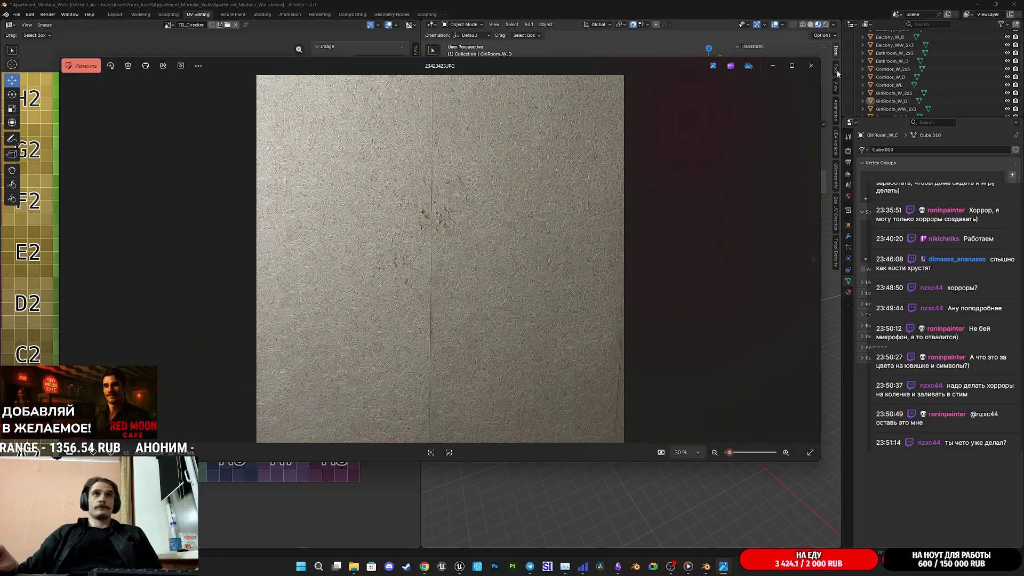
{"action": "left_click", "coordinate": [811, 65]}
{"action": "left_click", "coordinate": [425, 566]}
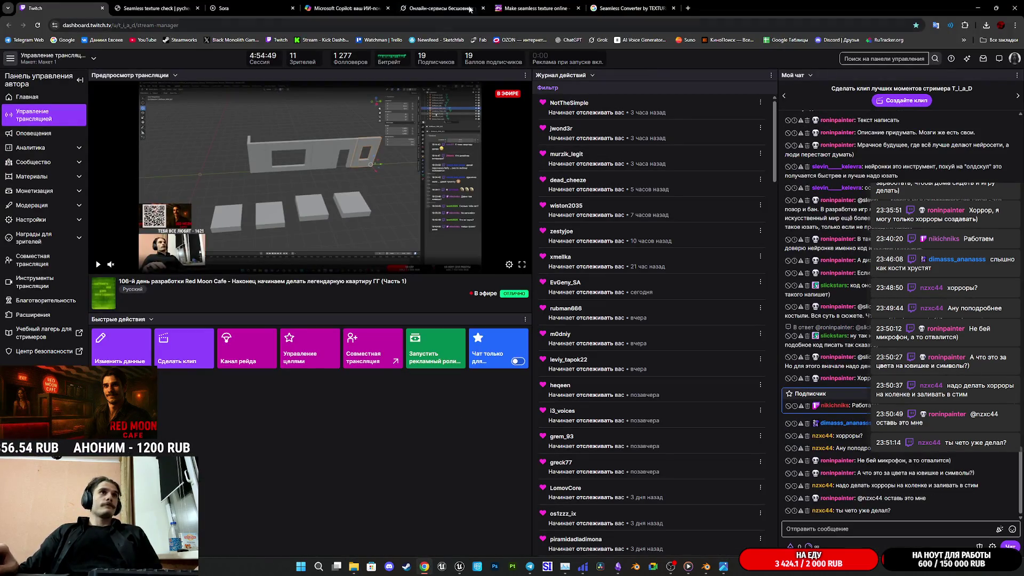
{"action": "left_click", "coordinate": [526, 8]}
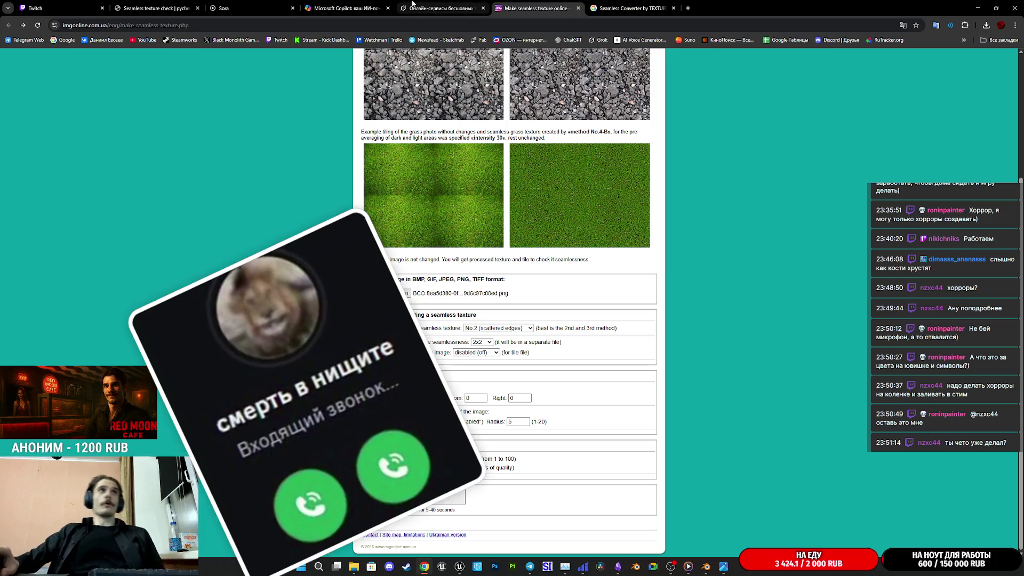
{"action": "left_click", "coordinate": [347, 9]}
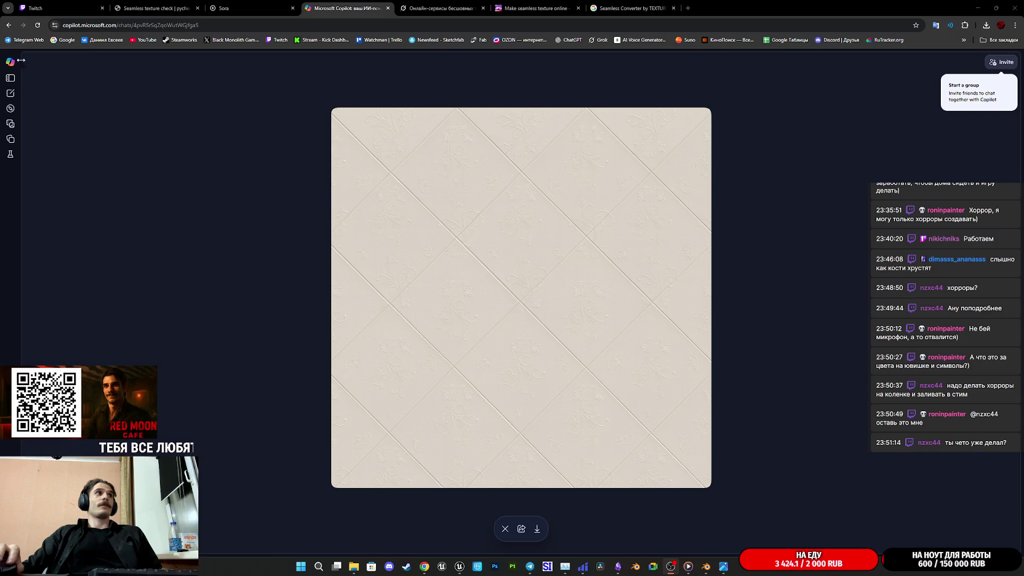
Copy the earlier seamless-texture prompt into a new chat and attach the wall photo from Explorer.
{"action": "left_click", "coordinate": [504, 528]}
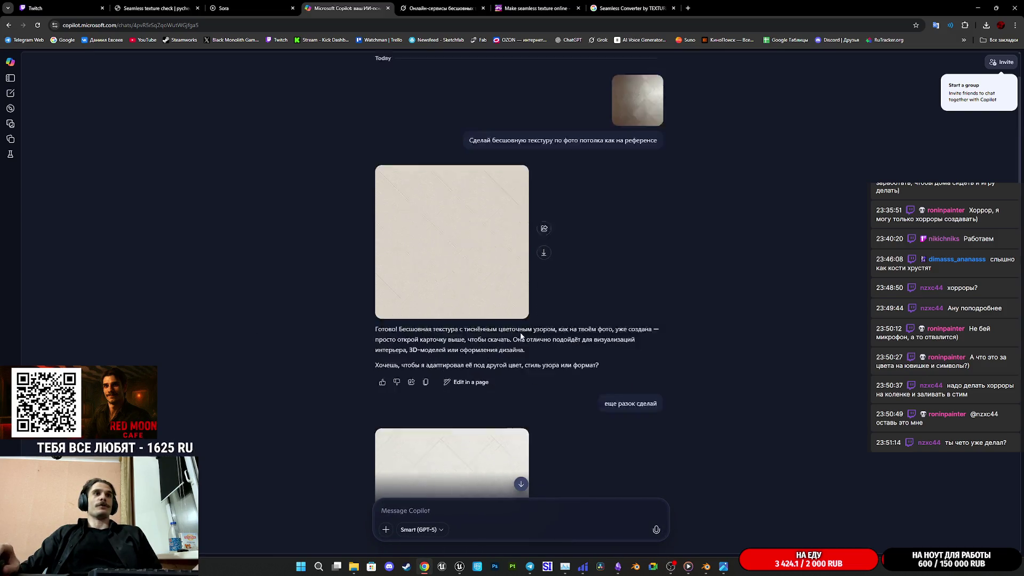
{"action": "scroll", "coordinate": [632, 269], "scroll_direction": "up", "scroll_amount": 5}
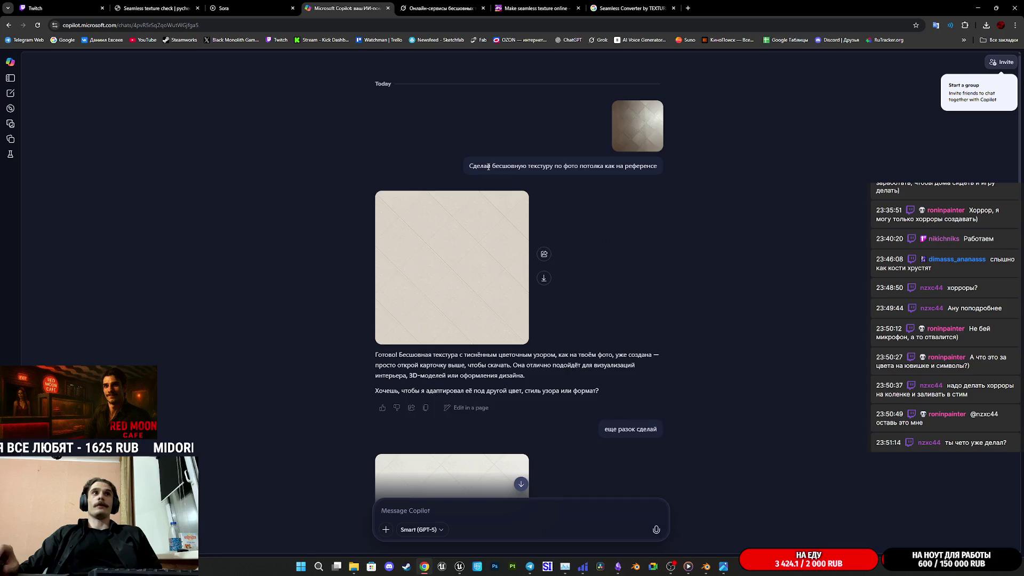
{"action": "left_click_drag", "start_coordinate": [469, 165], "coordinate": [637, 155]}
{"action": "key", "text": "ctrl+c"}
{"action": "left_click", "coordinate": [11, 92]}
{"action": "key", "text": "ctrl+v"}
{"action": "left_click", "coordinate": [359, 564]}
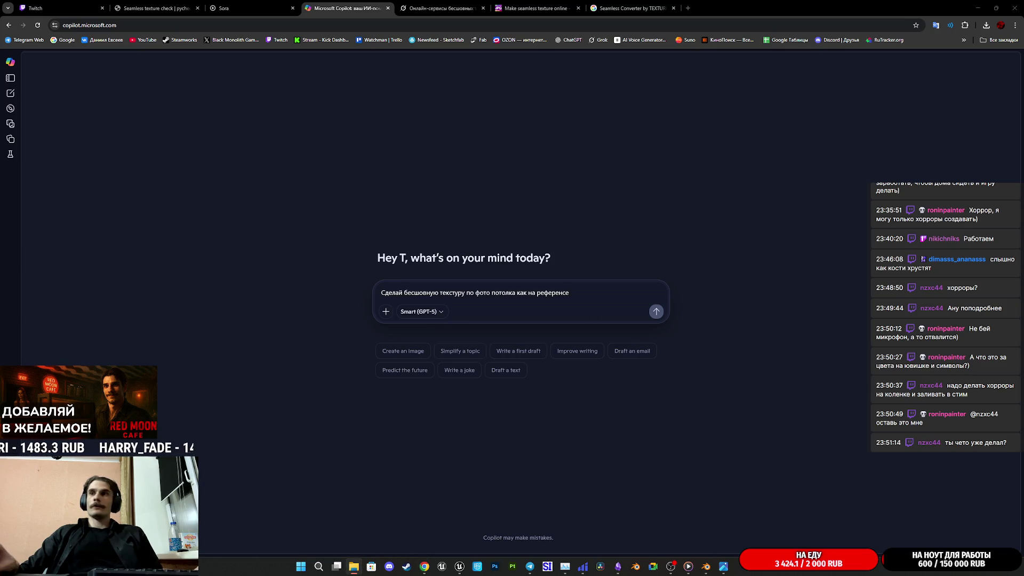
{"action": "mouse_move", "coordinate": [1023, 419]}
{"action": "left_mouse_down"}
{"action": "mouse_move", "coordinate": [670, 416]}
{"action": "mouse_move", "coordinate": [447, 290]}
{"action": "mouse_move", "coordinate": [458, 309]}
{"action": "left_mouse_up"}
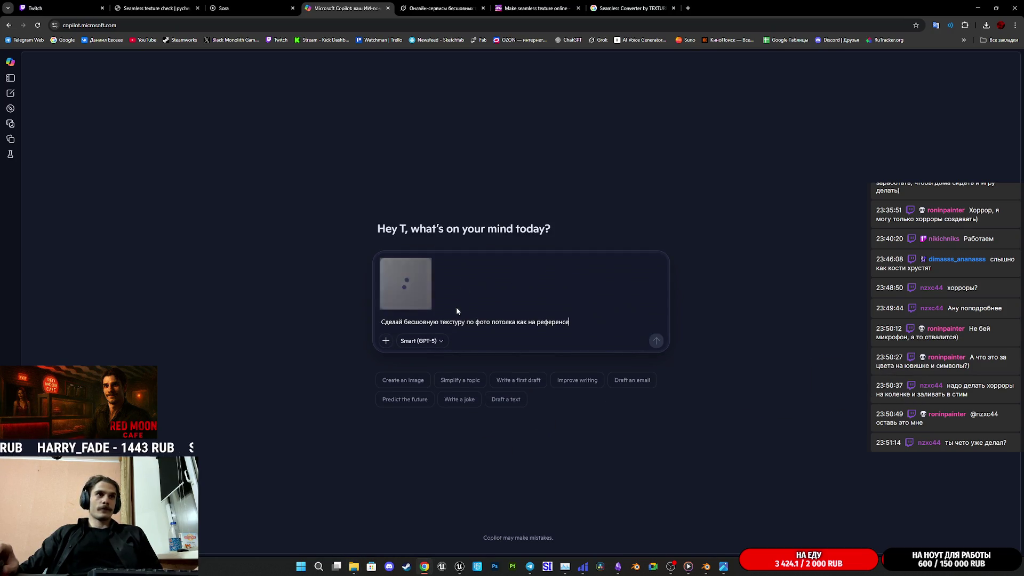
Replace 'потолка' with 'стены' in the prompt and send the wall texture request.
{"action": "left_click_drag", "start_coordinate": [515, 322], "coordinate": [490, 322]}
{"action": "type", "text": "сптус"}
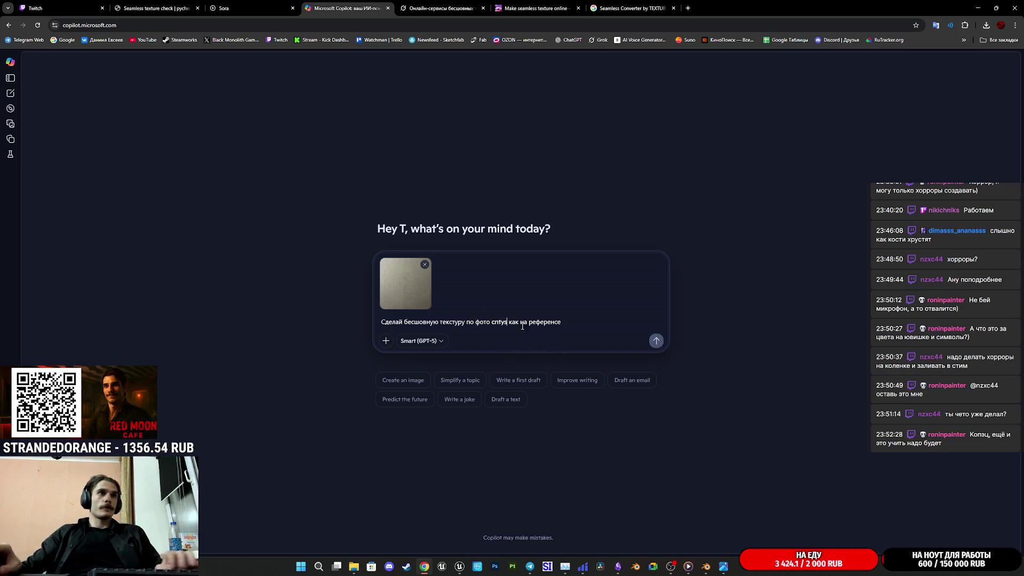
{"action": "key", "text": "BackSpace"}
{"action": "key", "text": "BackSpace"}
{"action": "key", "text": "BackSpace"}
{"action": "type", "text": "стены"}
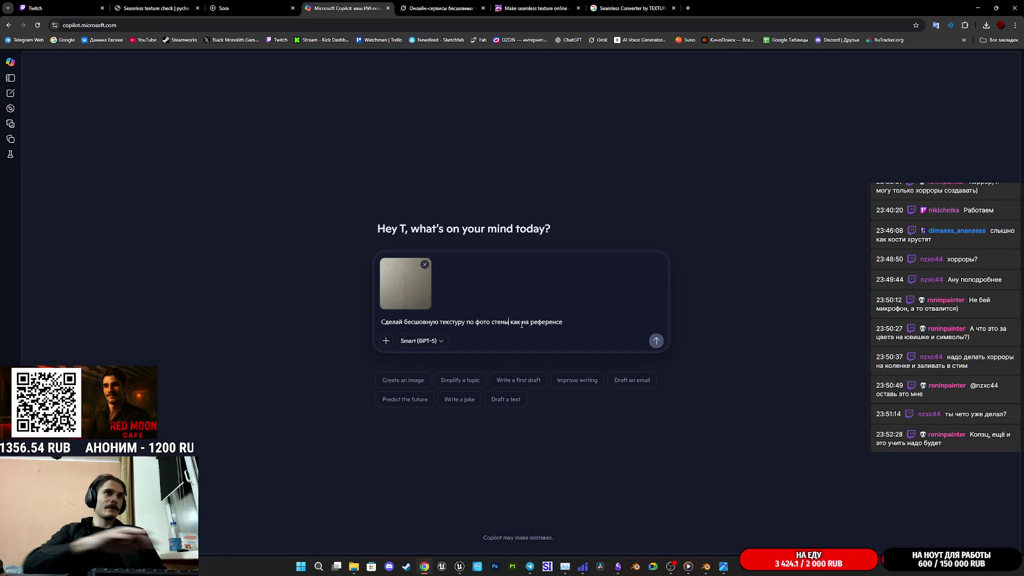
{"action": "left_click", "coordinate": [652, 341]}
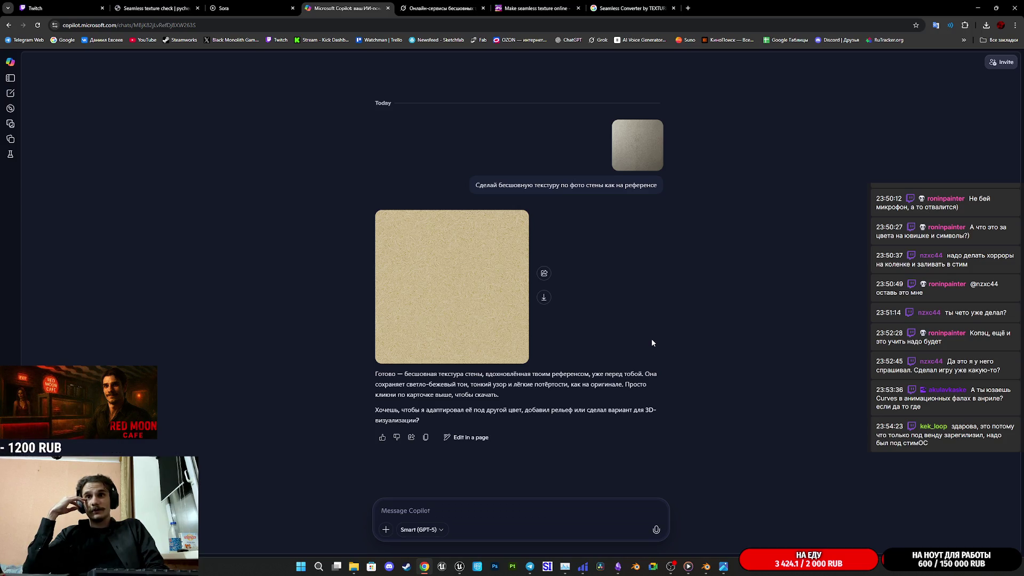
View the generated wall texture at full size, then select the earlier request text.
{"action": "left_click", "coordinate": [455, 269]}
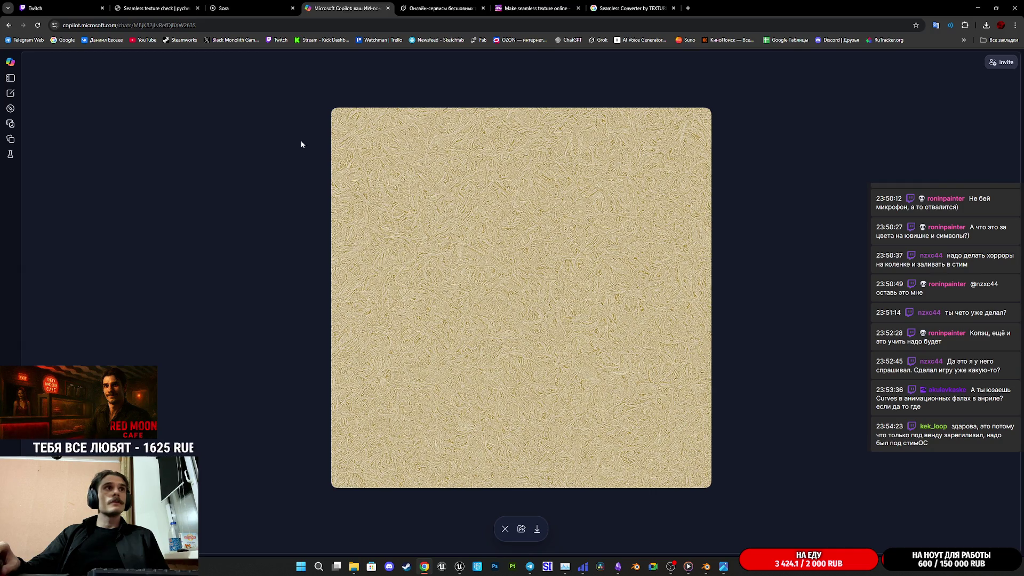
{"action": "left_click", "coordinate": [505, 528]}
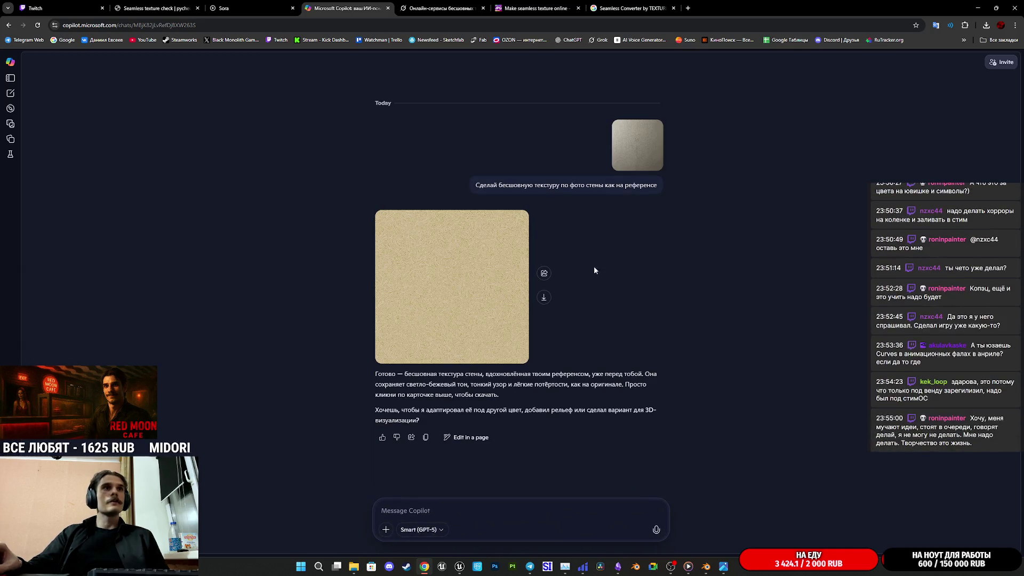
{"action": "left_click_drag", "start_coordinate": [474, 185], "coordinate": [644, 187]}
{"action": "key", "text": "ctrl+c"}
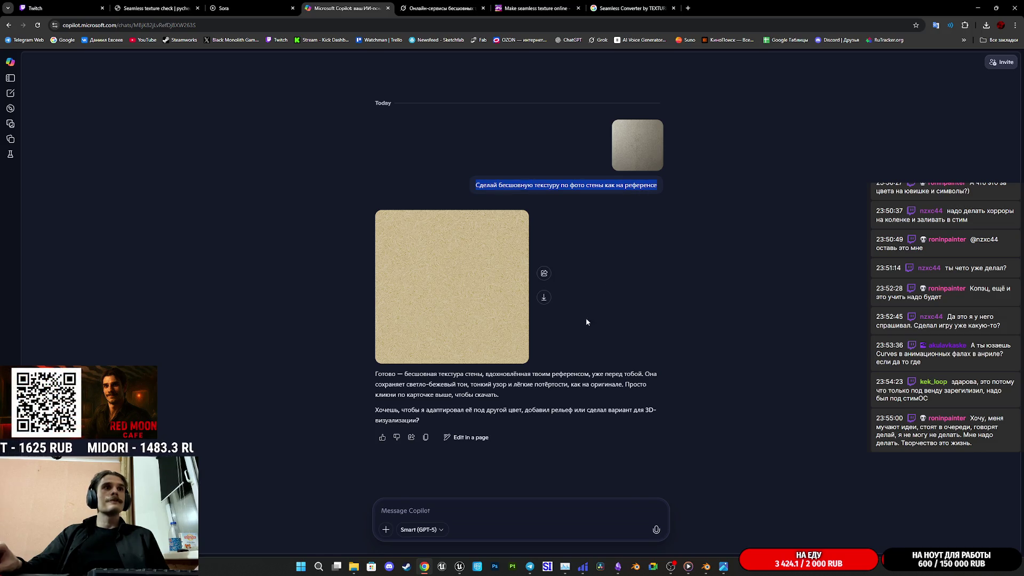
Resend the same wall-texture request with the wall photo attached for another version.
{"action": "left_click", "coordinate": [442, 508]}
{"action": "key", "text": "ctrl+v"}
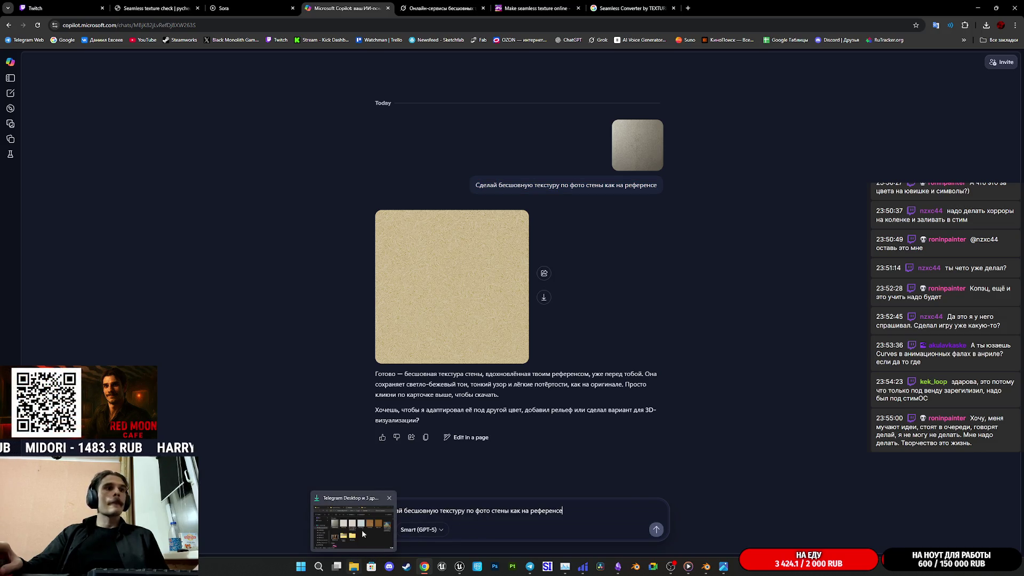
{"action": "mouse_move", "coordinate": [637, 145]}
{"action": "left_mouse_down"}
{"action": "mouse_move", "coordinate": [562, 411]}
{"action": "mouse_move", "coordinate": [490, 497]}
{"action": "left_mouse_up"}
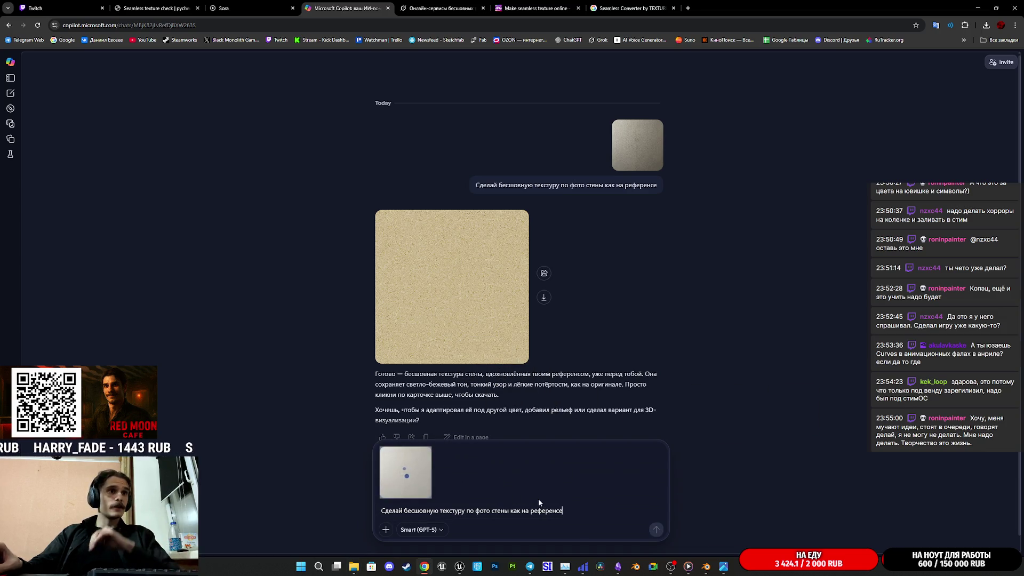
{"action": "left_click", "coordinate": [656, 530]}
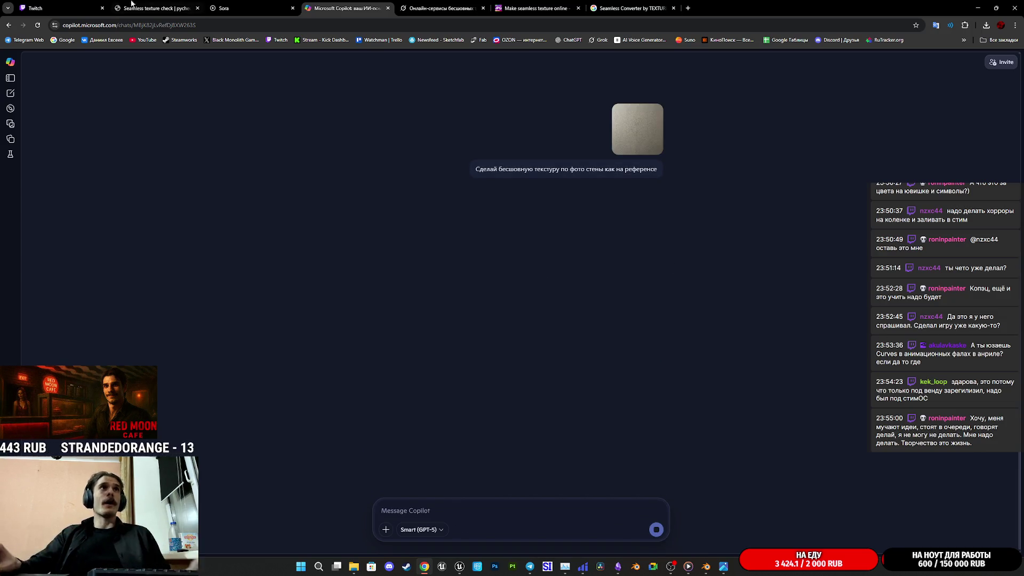
{"action": "left_click", "coordinate": [292, 5]}
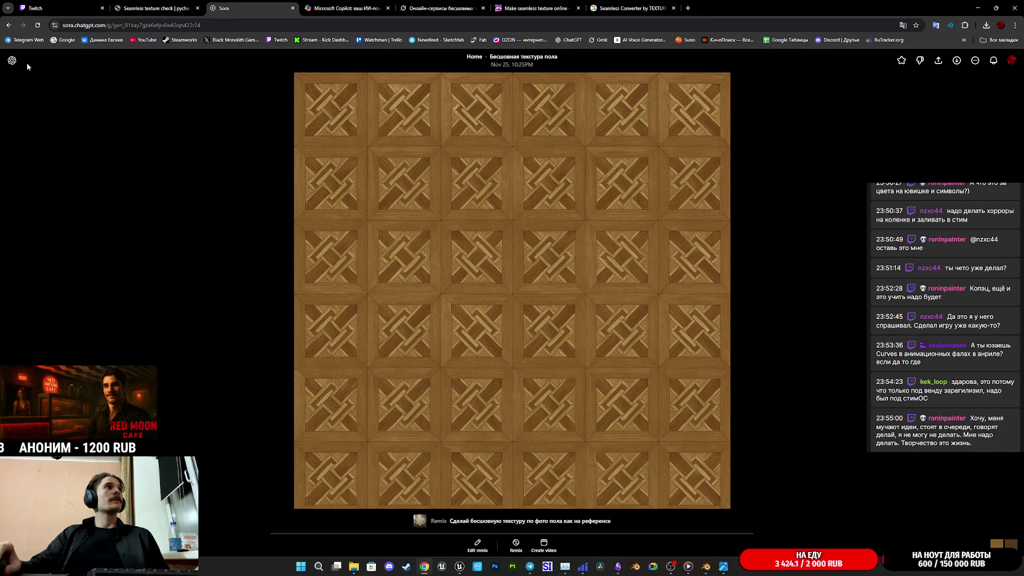
In Sora's My media, paste the seamless wall-texture prompt and open the library's Uploads for a reference.
{"action": "left_click", "coordinate": [9, 25]}
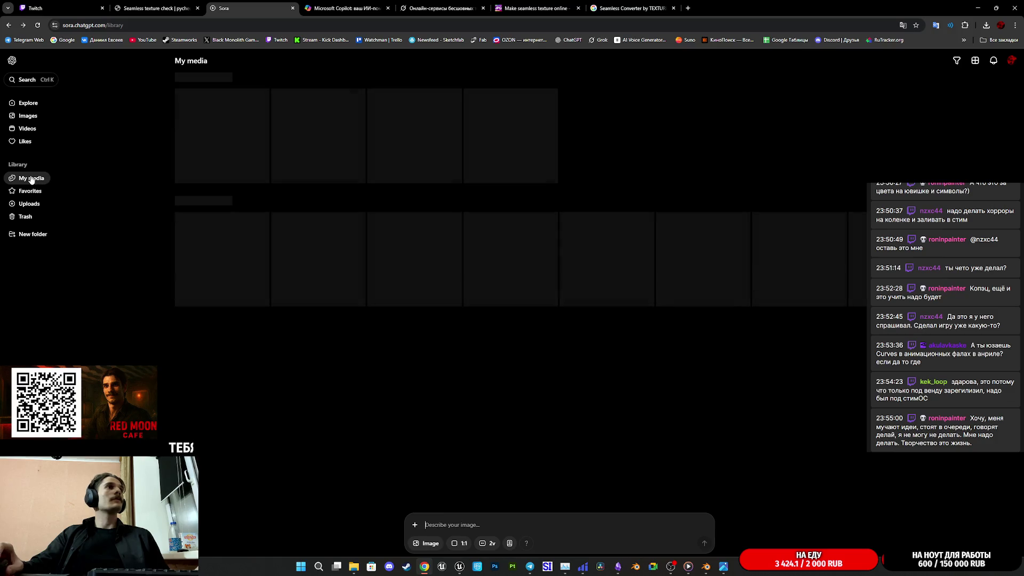
{"action": "key", "text": "ctrl+v"}
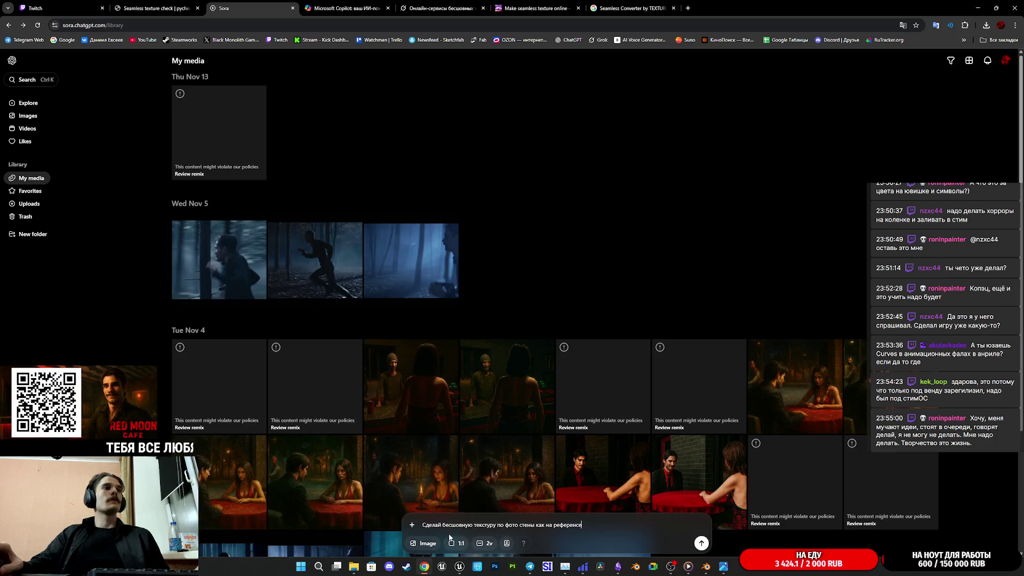
{"action": "left_click", "coordinate": [428, 543]}
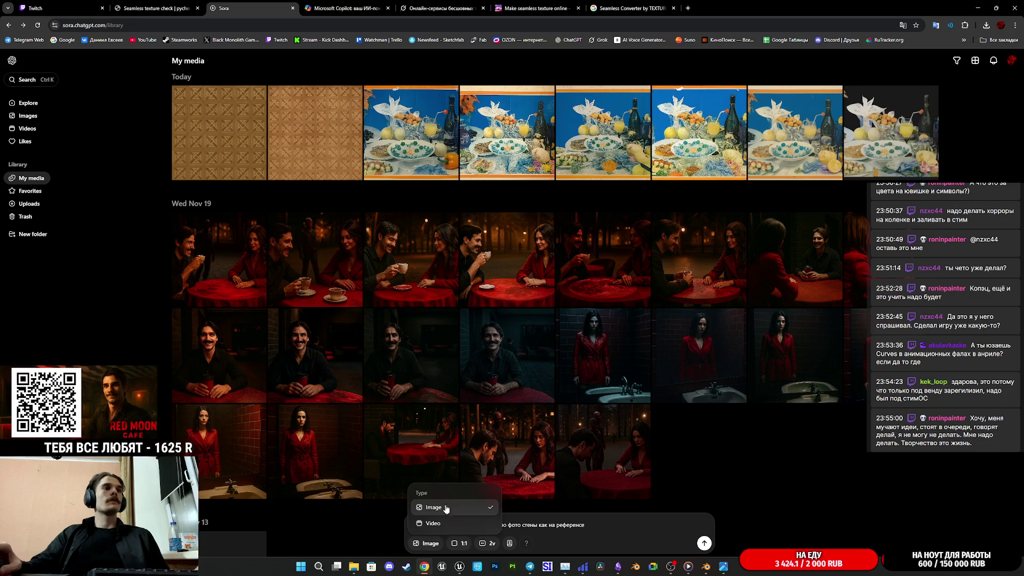
{"action": "left_click", "coordinate": [441, 507]}
{"action": "left_click", "coordinate": [414, 524]}
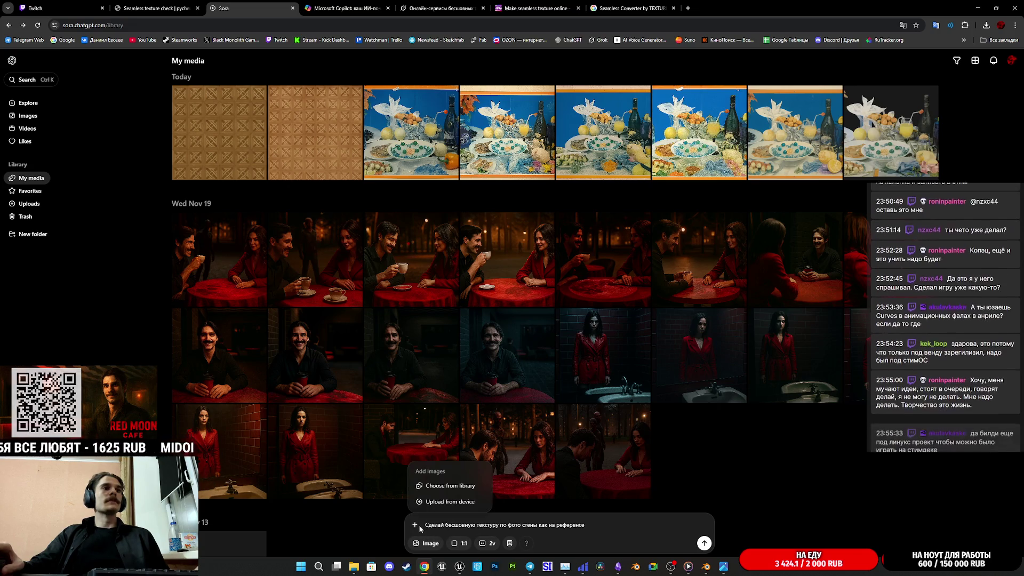
{"action": "left_click", "coordinate": [435, 482]}
{"action": "left_click", "coordinate": [546, 198]}
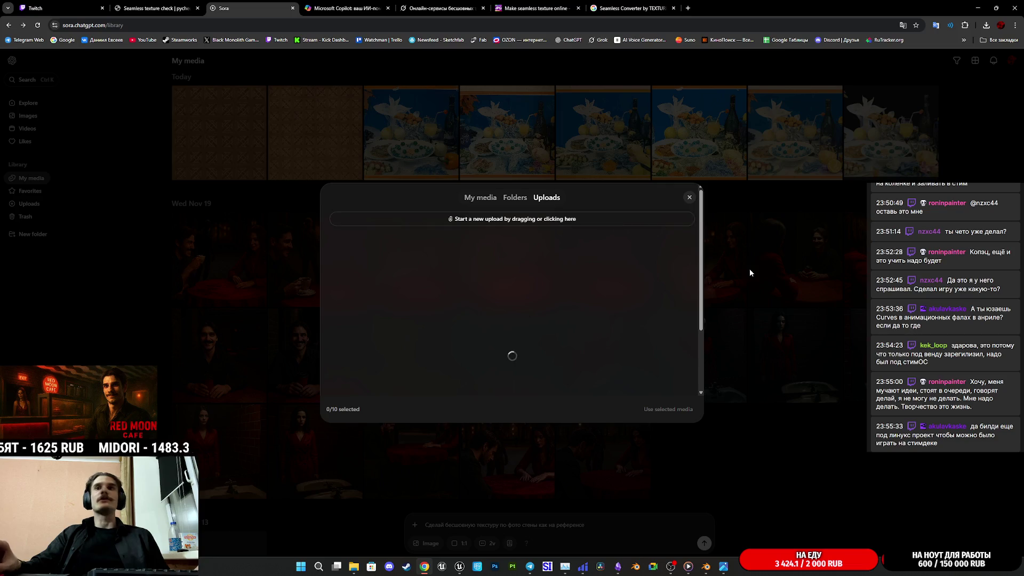
Upload the grey wall photo, attach it as the reference via Use selected media, and start the Remix.
{"action": "mouse_move", "coordinate": [649, 238]}
{"action": "left_mouse_down"}
{"action": "mouse_move", "coordinate": [537, 208]}
{"action": "mouse_move", "coordinate": [530, 220]}
{"action": "left_mouse_up"}
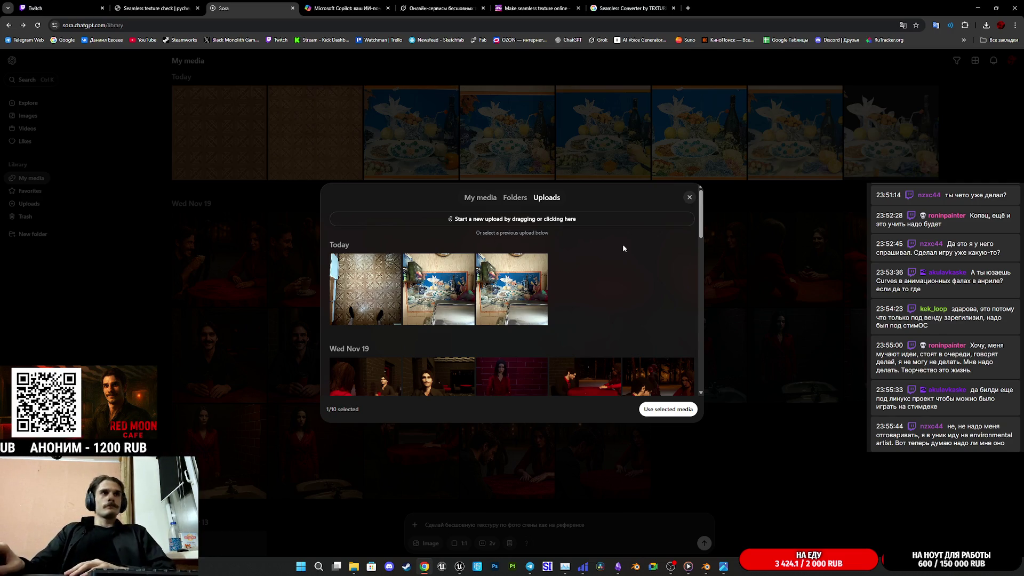
{"action": "left_click", "coordinate": [690, 198]}
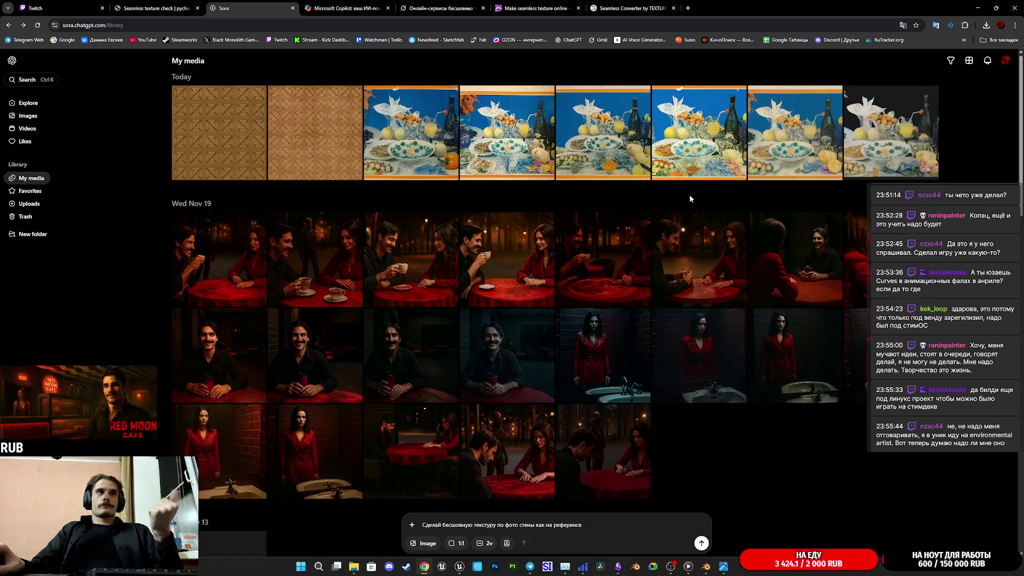
{"action": "left_click", "coordinate": [414, 525]}
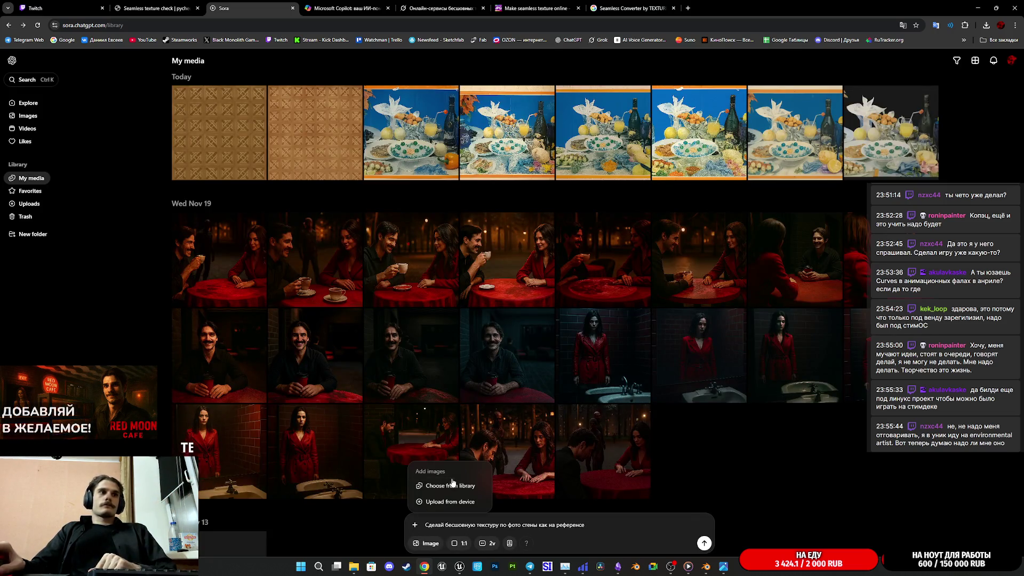
{"action": "left_click", "coordinate": [438, 485]}
{"action": "left_click", "coordinate": [545, 200]}
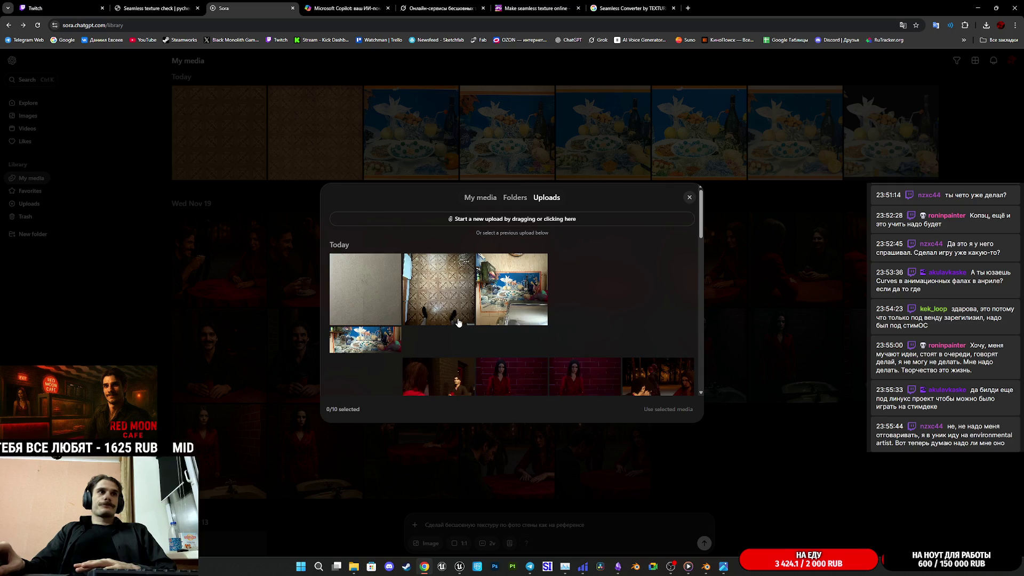
{"action": "left_click", "coordinate": [376, 300]}
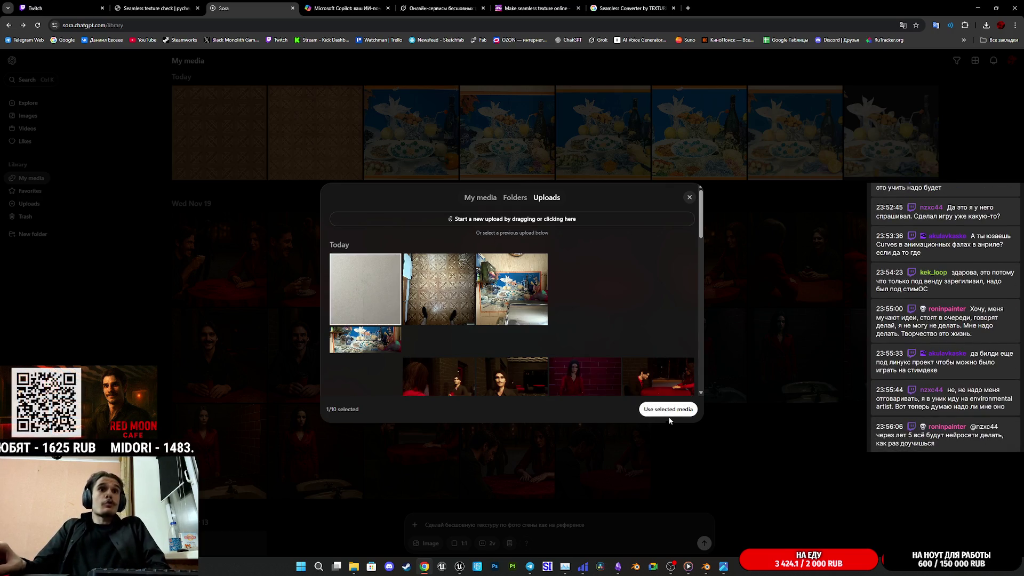
{"action": "left_click", "coordinate": [668, 410]}
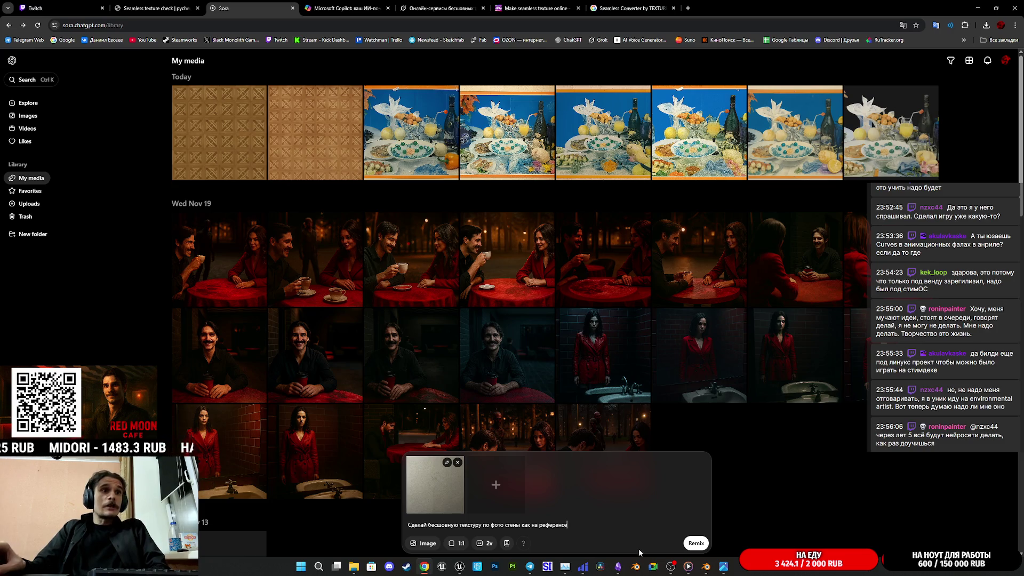
{"action": "left_click", "coordinate": [695, 543]}
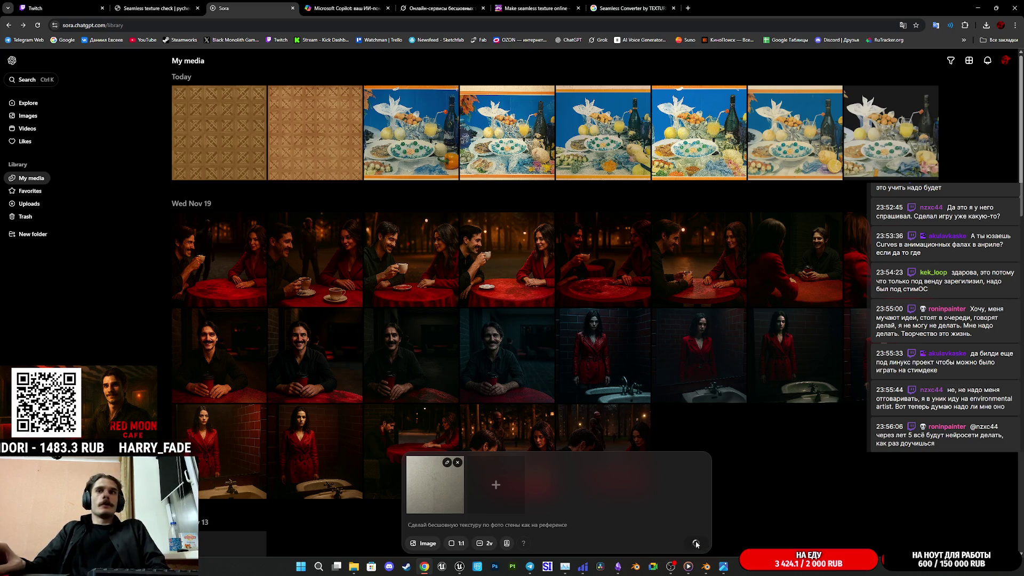
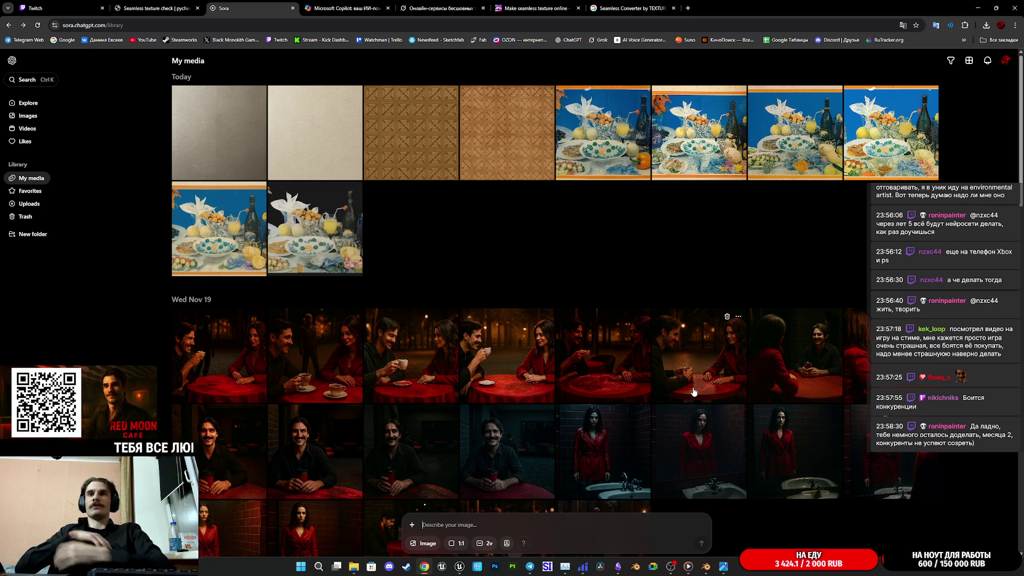
View the first, light beige, and grey wall textures full size in Sora's My media library.
{"action": "left_click", "coordinate": [224, 145]}
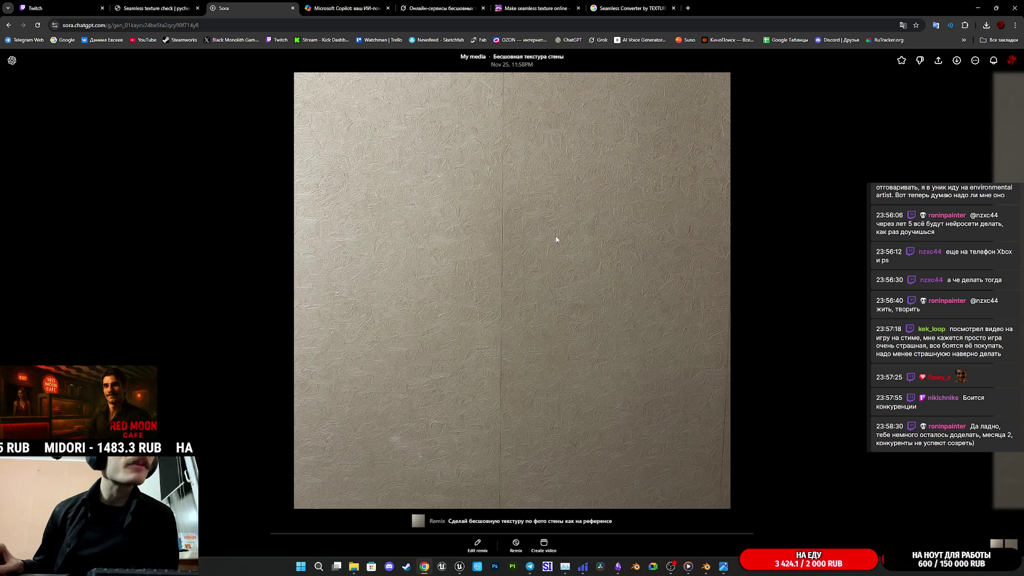
{"action": "left_click", "coordinate": [235, 225]}
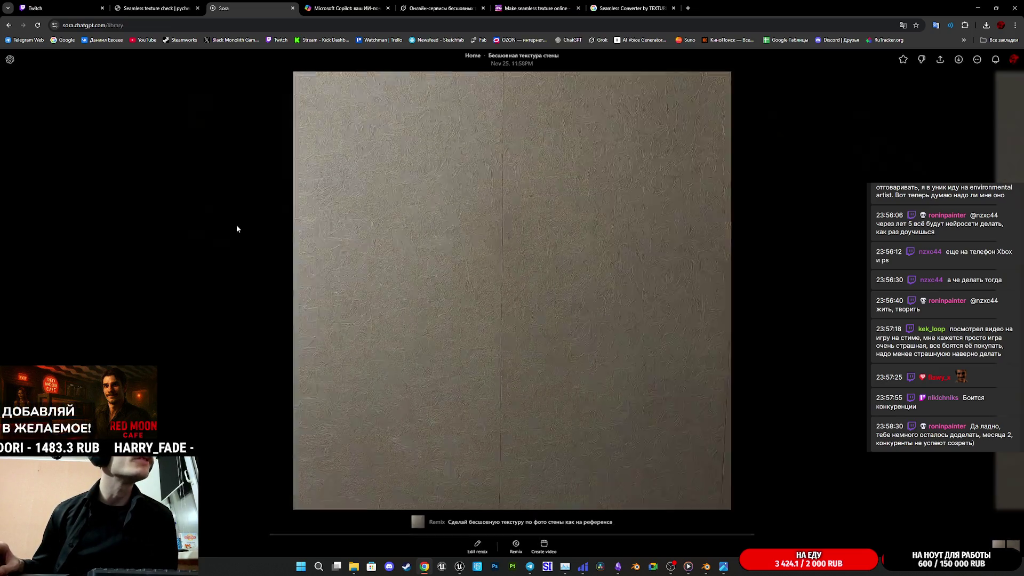
{"action": "left_click", "coordinate": [336, 152]}
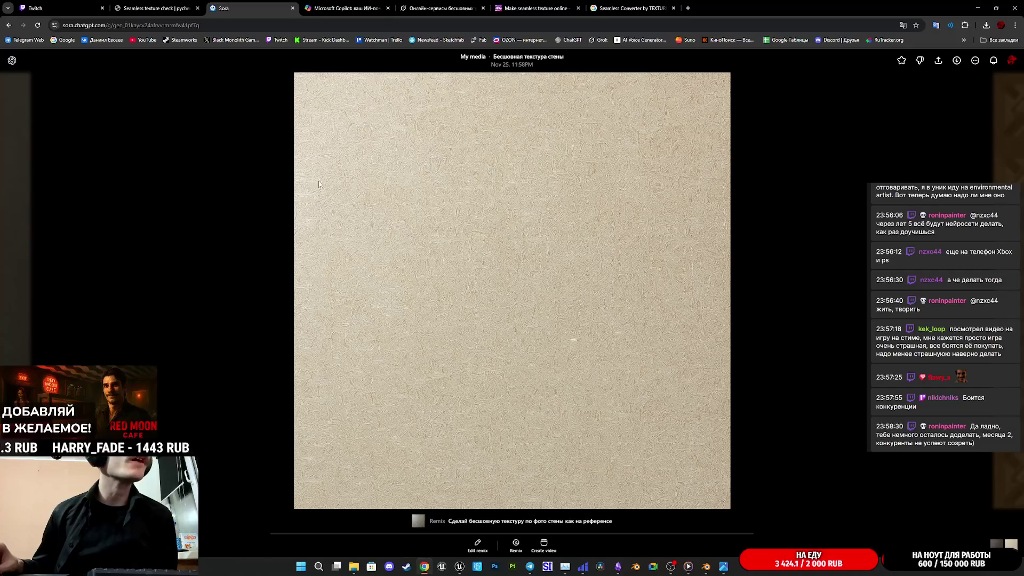
{"action": "left_click", "coordinate": [202, 157]}
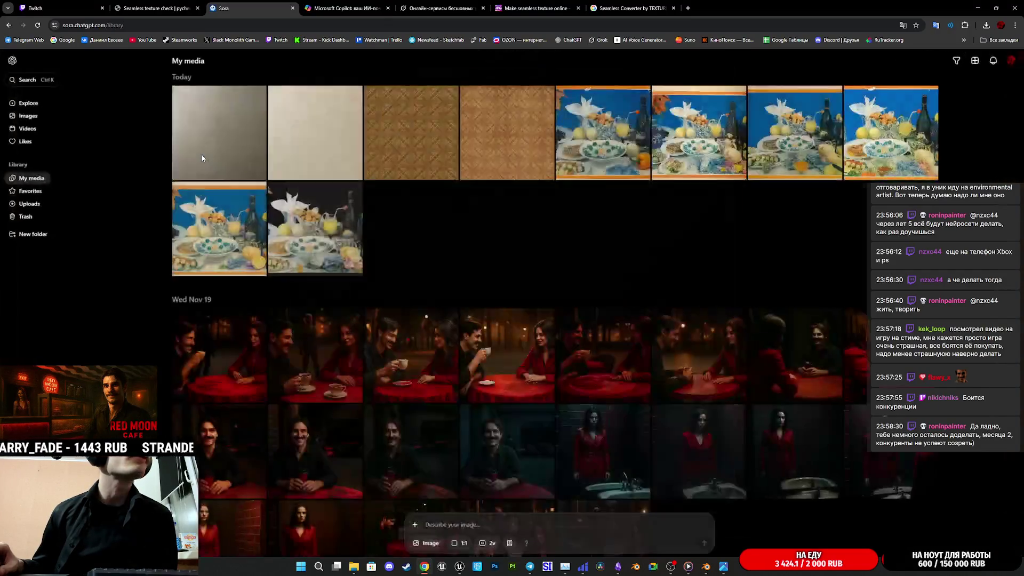
{"action": "left_click", "coordinate": [228, 128]}
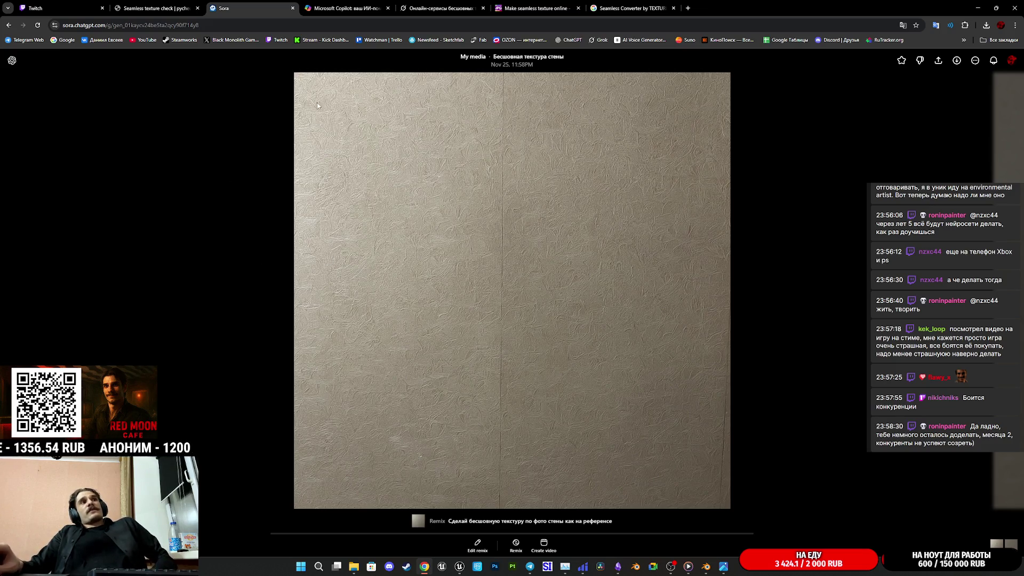
{"action": "left_click", "coordinate": [237, 155]}
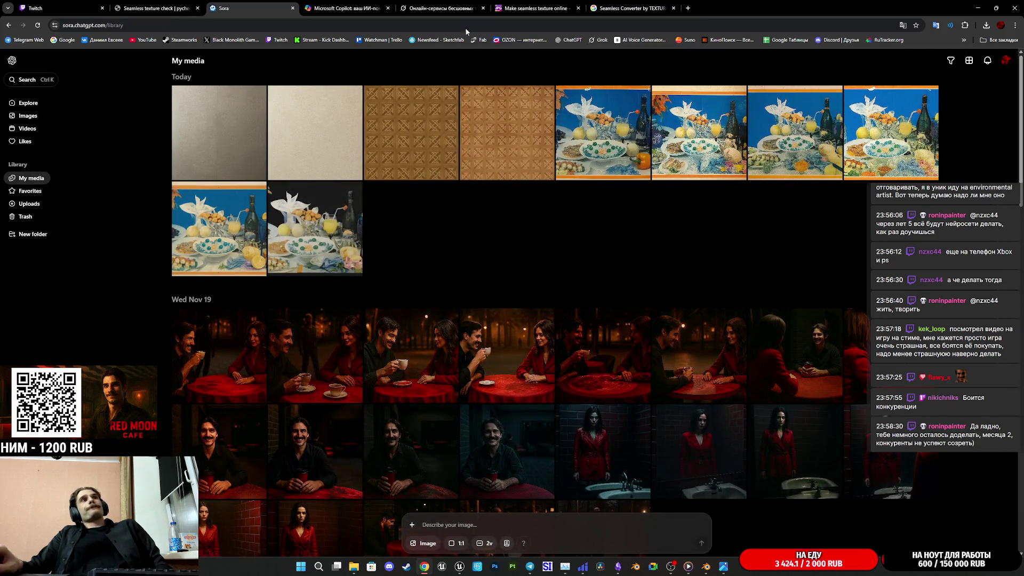
Switch over to the Microsoft Copilot chat.
{"action": "left_click", "coordinate": [516, 10]}
{"action": "left_click", "coordinate": [438, 8]}
{"action": "left_click", "coordinate": [335, 6]}
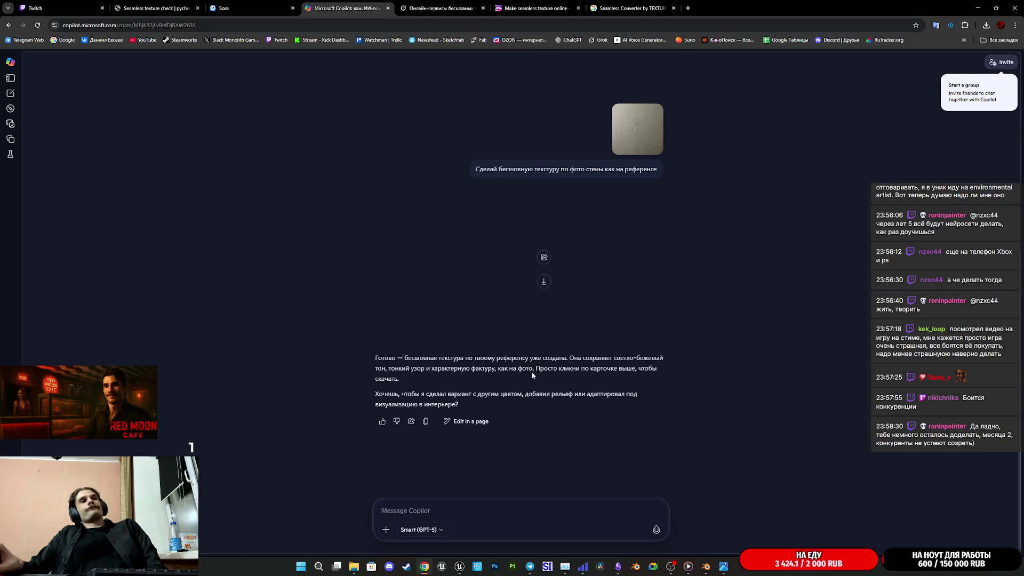
Reload Copilot, open its beige wall texture full size, and drop it into the Seamless Texture Checker.
{"action": "scroll", "coordinate": [527, 312], "scroll_direction": "up", "scroll_amount": 2}
{"action": "scroll", "coordinate": [530, 320], "scroll_direction": "down", "scroll_amount": 1}
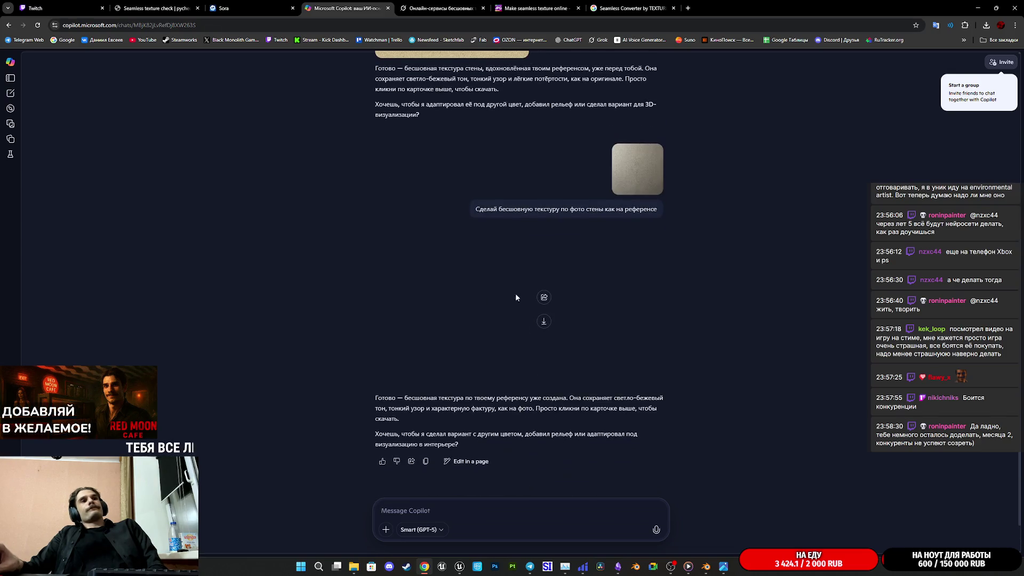
{"action": "left_click", "coordinate": [38, 25]}
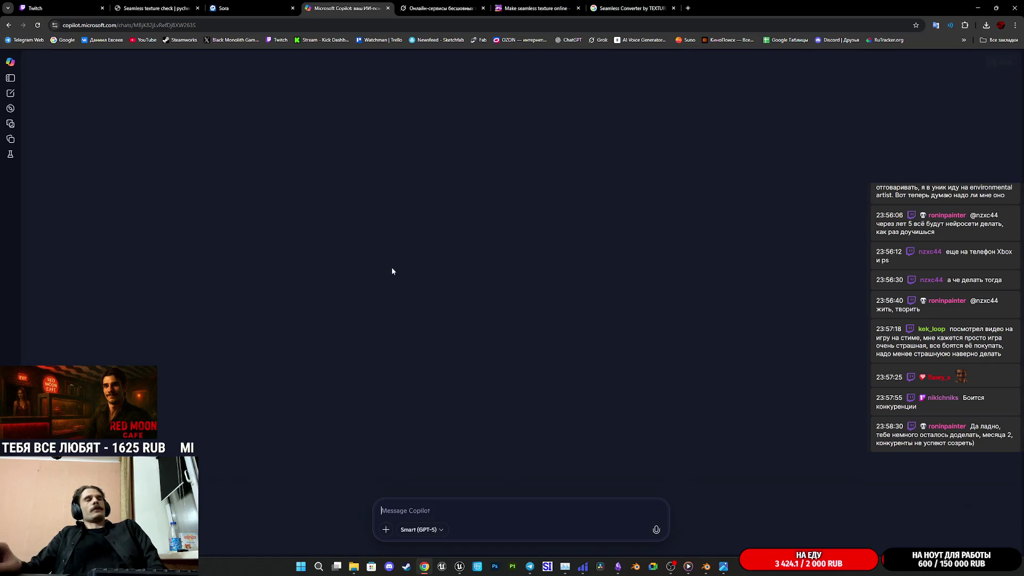
{"action": "left_click", "coordinate": [457, 261]}
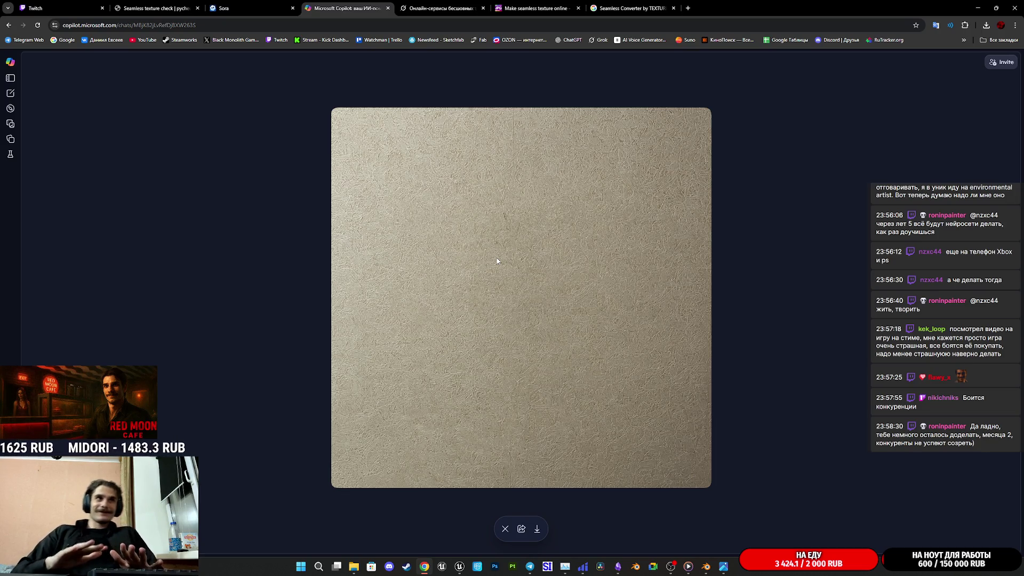
{"action": "right_click", "coordinate": [492, 339]}
{"action": "mouse_move", "coordinate": [479, 339]}
{"action": "left_mouse_down"}
{"action": "mouse_move", "coordinate": [181, 91]}
{"action": "mouse_move", "coordinate": [157, 8]}
{"action": "mouse_move", "coordinate": [478, 265]}
{"action": "mouse_move", "coordinate": [487, 287]}
{"action": "left_mouse_up"}
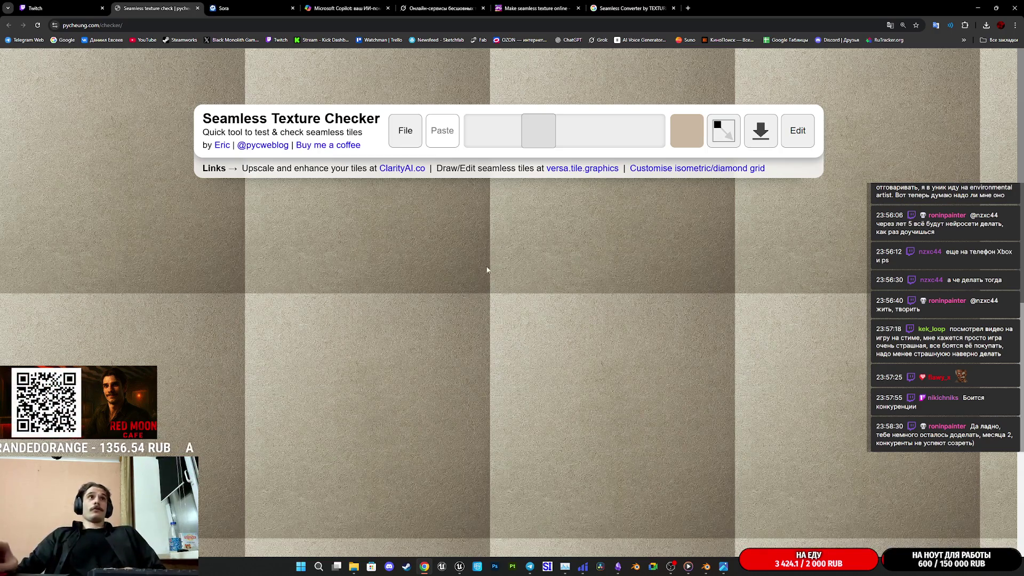
Pick 23423423.JPG from Downloads as IMGonline's source image and submit it for seamless processing.
{"action": "left_click", "coordinate": [533, 8]}
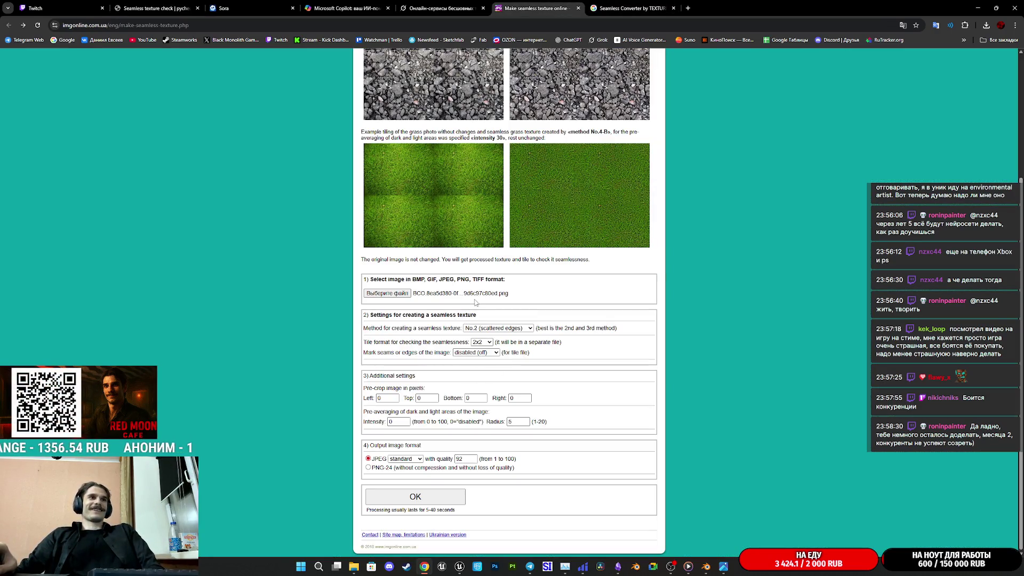
{"action": "left_click", "coordinate": [394, 292]}
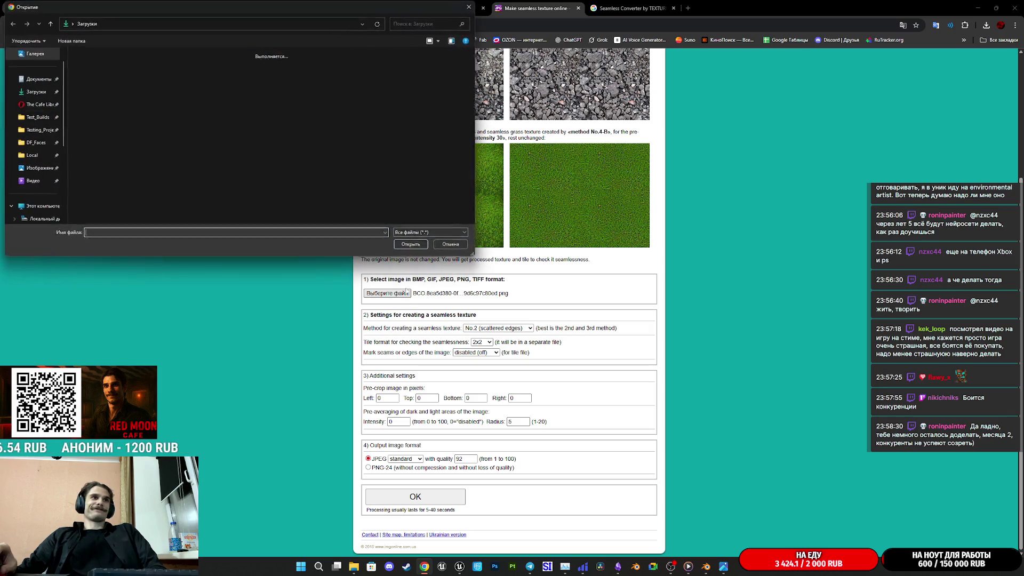
{"action": "left_click", "coordinate": [457, 247]}
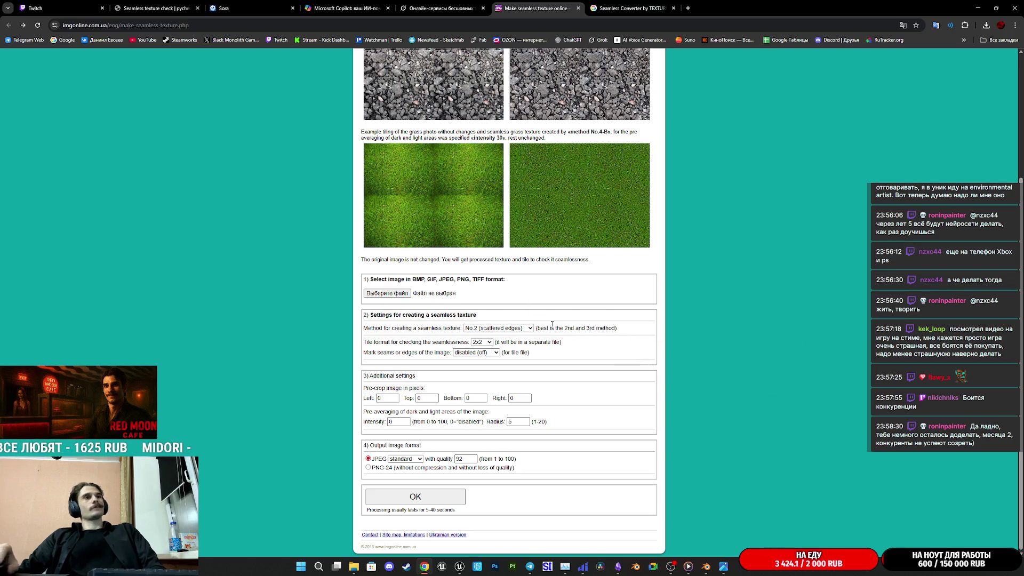
{"action": "left_click", "coordinate": [387, 293]}
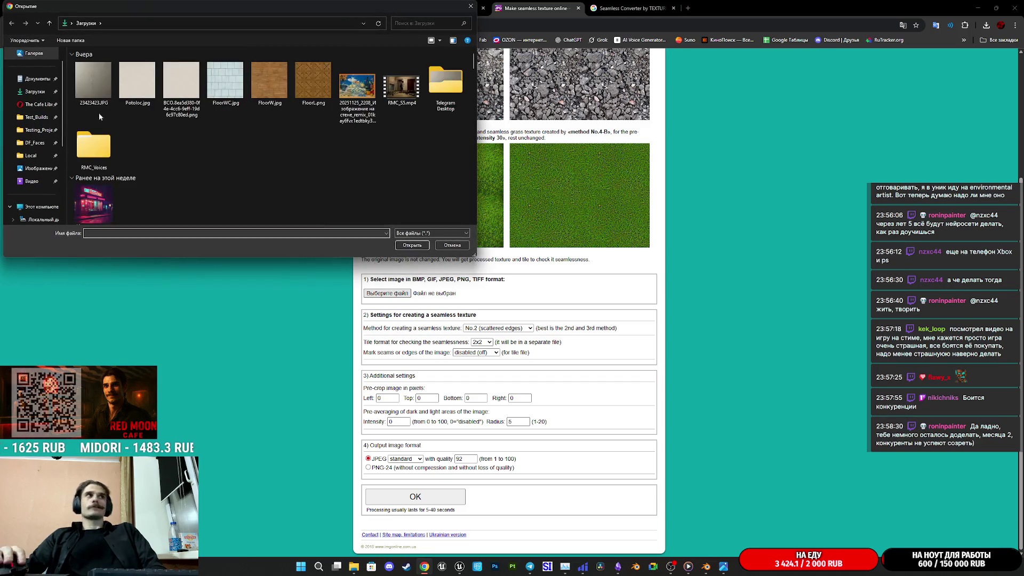
{"action": "left_click", "coordinate": [93, 82]}
{"action": "left_click", "coordinate": [412, 245]}
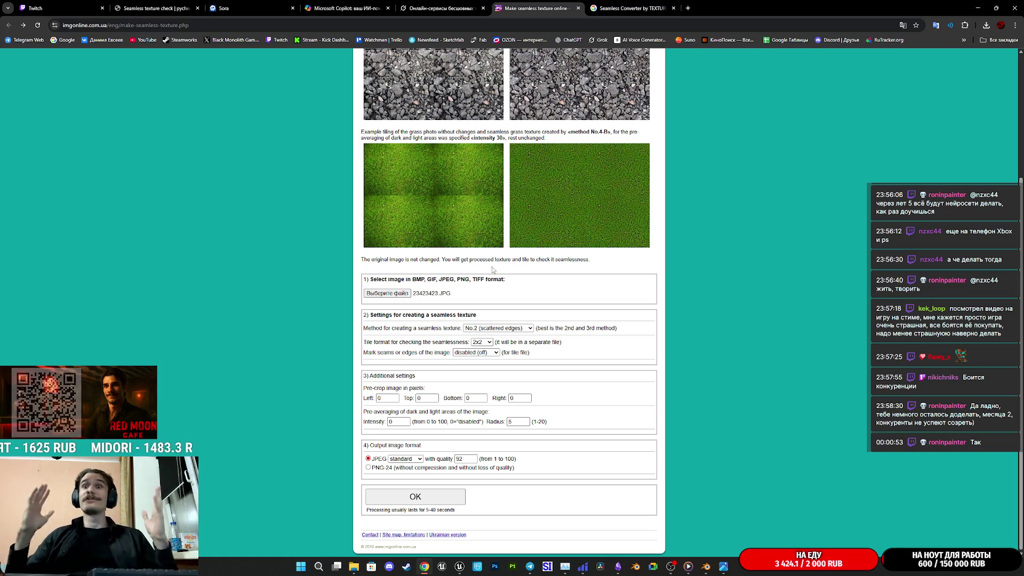
{"action": "left_click", "coordinate": [426, 499]}
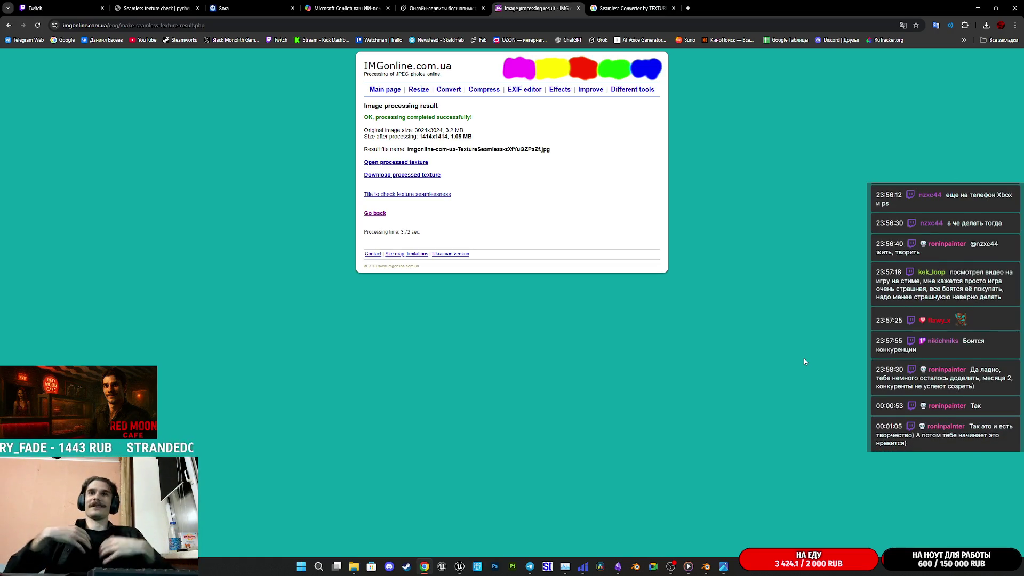
View the processed IMGonline seamless texture, then return to the Seamless Texture Checker.
{"action": "left_click", "coordinate": [396, 165]}
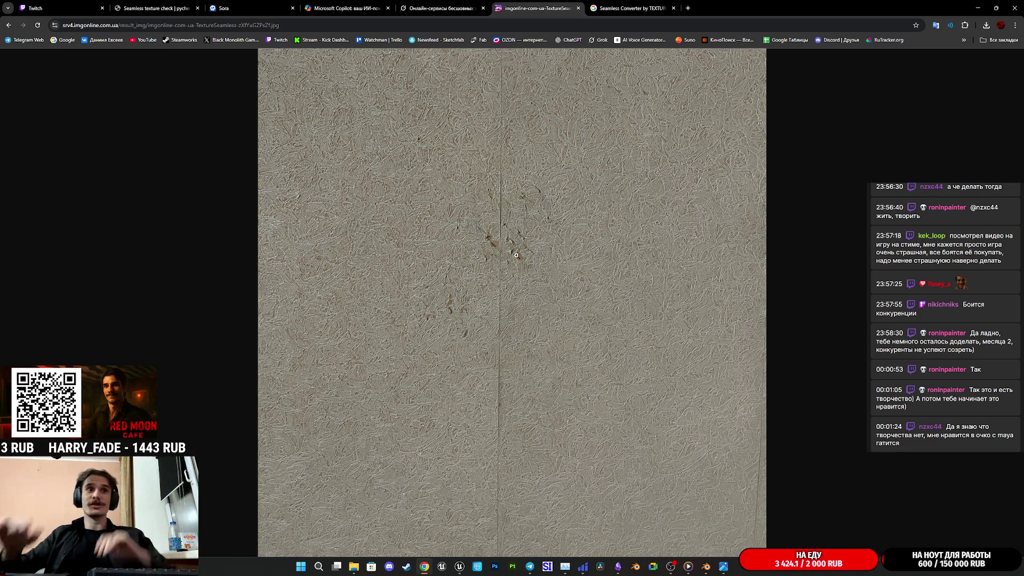
{"action": "left_click", "coordinate": [142, 4]}
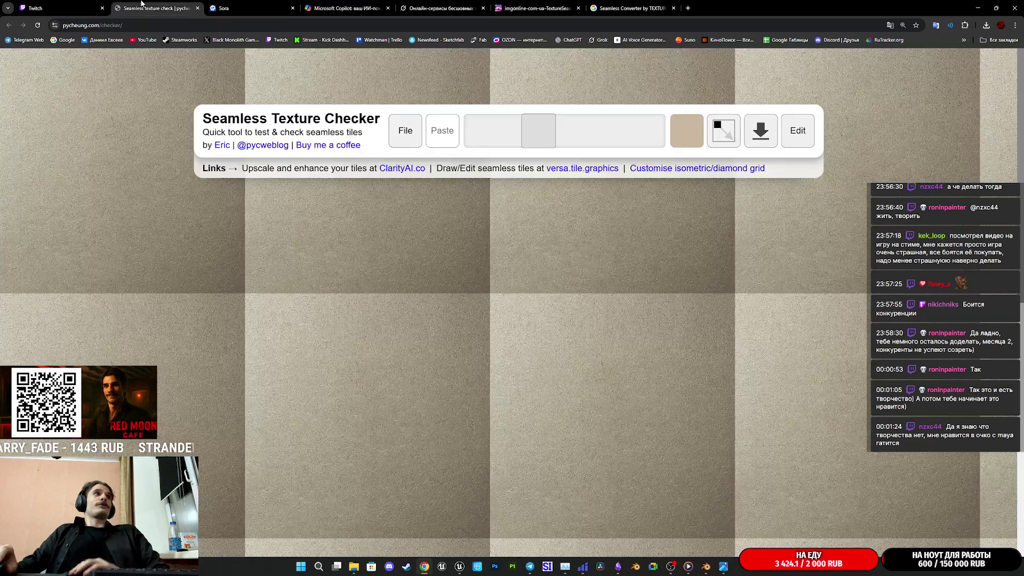
Drag the IMGonline processed texture into the Seamless Texture Checker, then go back to Copilot's texture.
{"action": "left_click", "coordinate": [427, 8]}
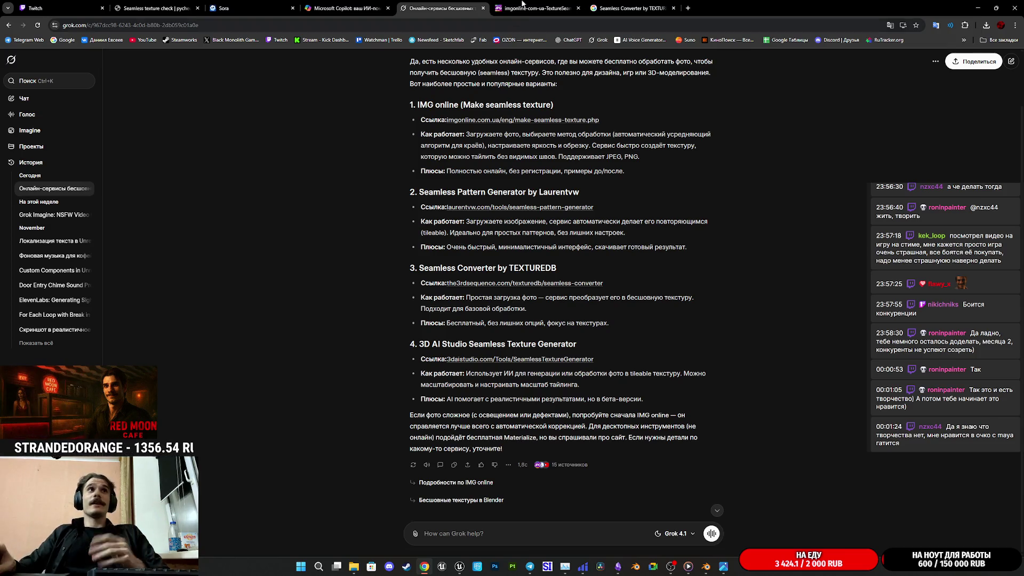
{"action": "left_click", "coordinate": [535, 8]}
{"action": "mouse_move", "coordinate": [574, 280]}
{"action": "left_mouse_down"}
{"action": "mouse_move", "coordinate": [576, 347]}
{"action": "mouse_move", "coordinate": [165, 11]}
{"action": "mouse_move", "coordinate": [155, 13]}
{"action": "mouse_move", "coordinate": [558, 321]}
{"action": "left_mouse_up"}
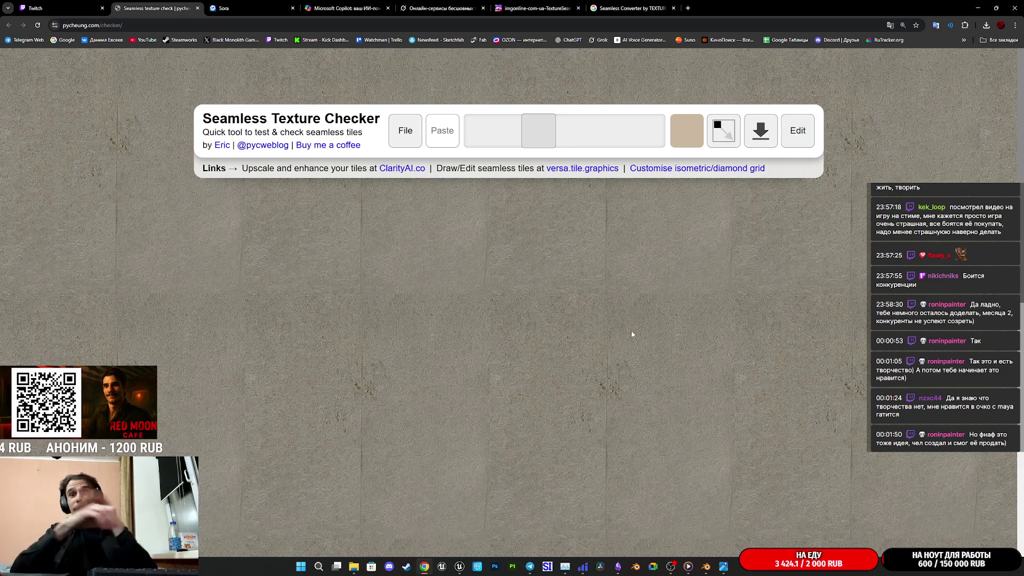
{"action": "left_click", "coordinate": [346, 6]}
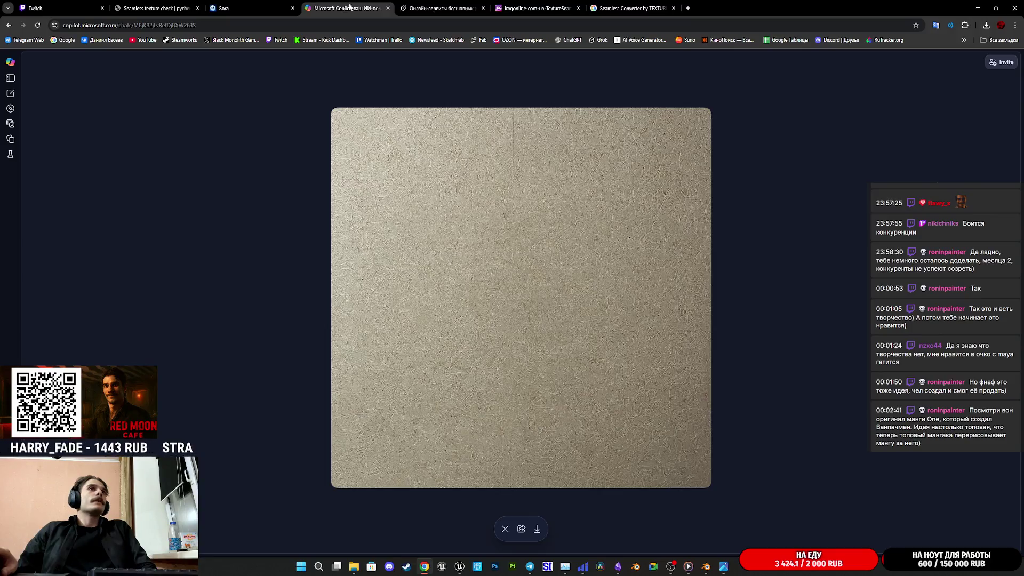
Compare the grey wall texture at a smaller tile size and back at the original size.
{"action": "left_click", "coordinate": [240, 7]}
{"action": "left_click", "coordinate": [160, 8]}
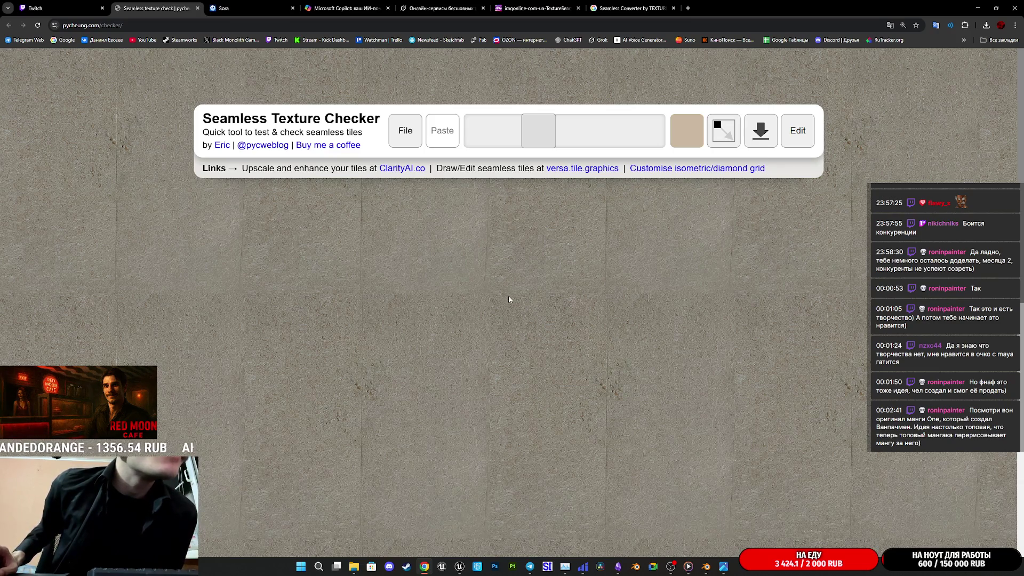
{"action": "left_click", "coordinate": [715, 132]}
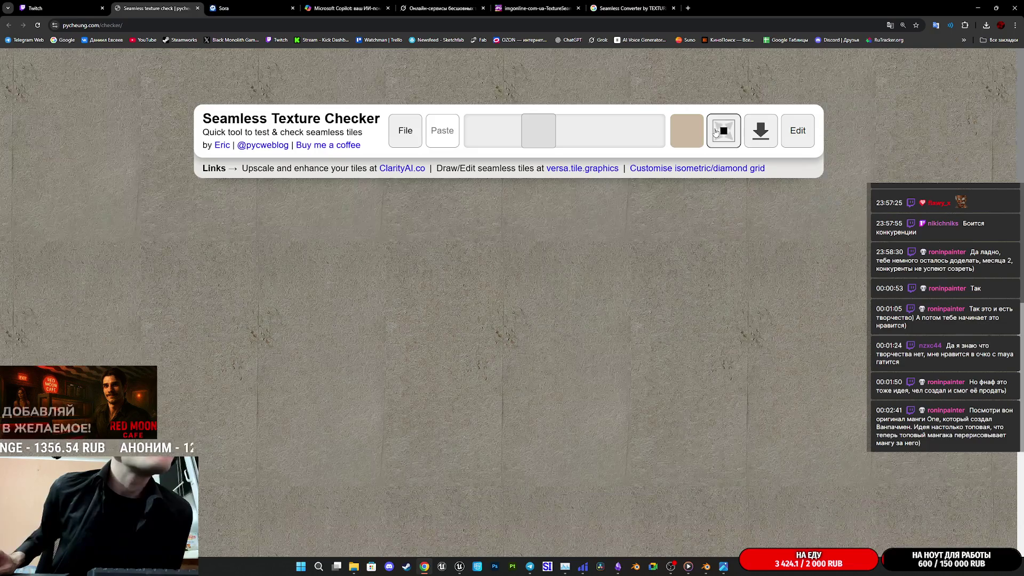
{"action": "left_click", "coordinate": [716, 132]}
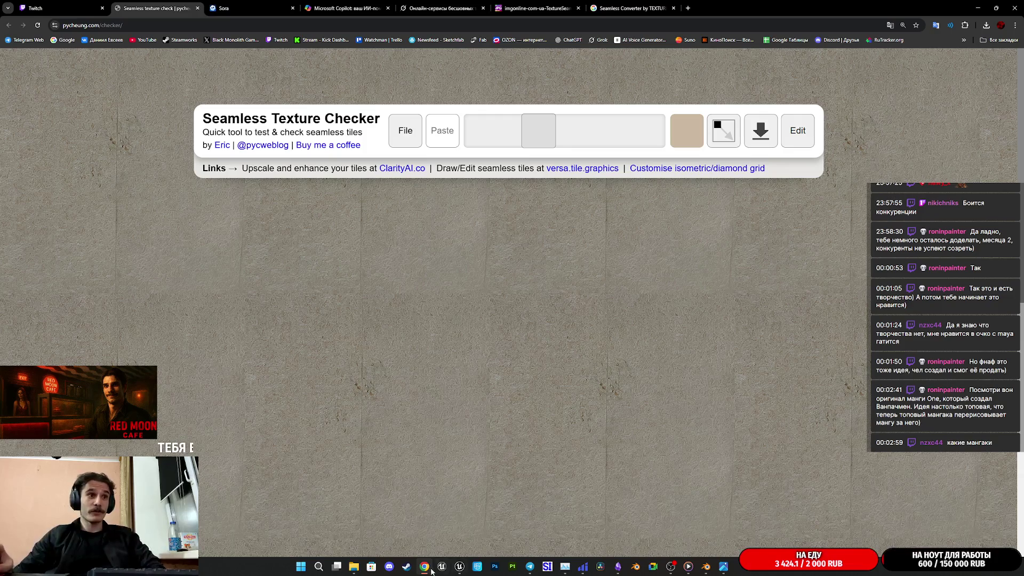
{"action": "left_click", "coordinate": [406, 567]}
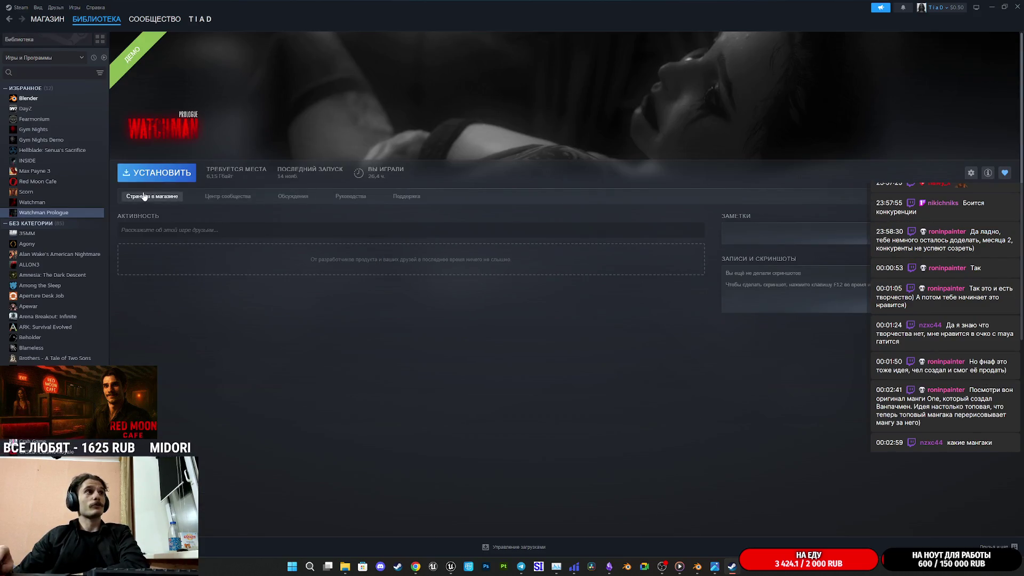
Open the Watchman store page in Steam and watch the teaser video fullscreen.
{"action": "left_click", "coordinate": [144, 196]}
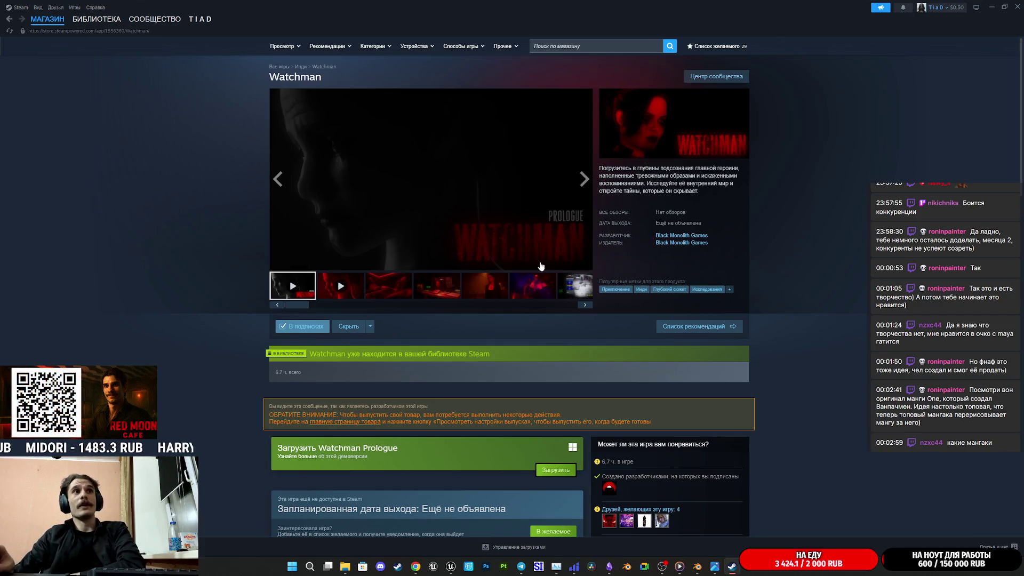
{"action": "left_click", "coordinate": [585, 264]}
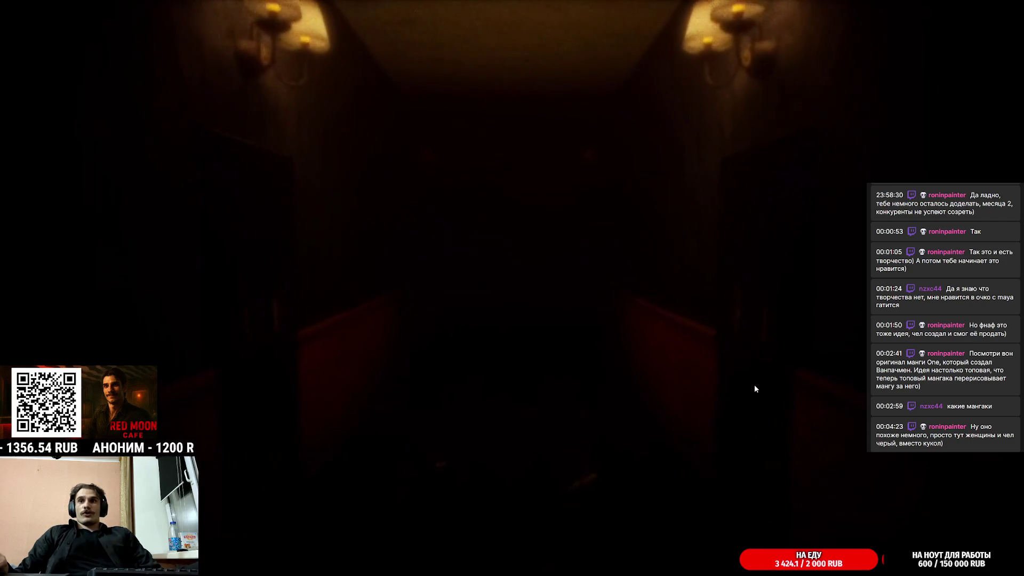
{"action": "double_click", "coordinate": [588, 308]}
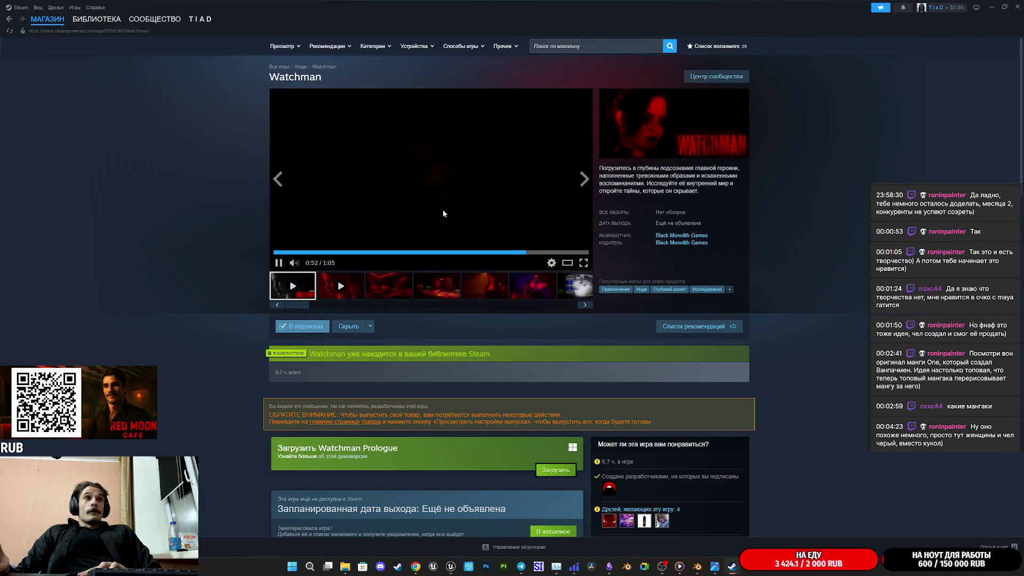
Expand the full Watchman description, read down to system requirements, and return to the browser.
{"action": "scroll", "coordinate": [442, 213], "scroll_direction": "down", "scroll_amount": 10}
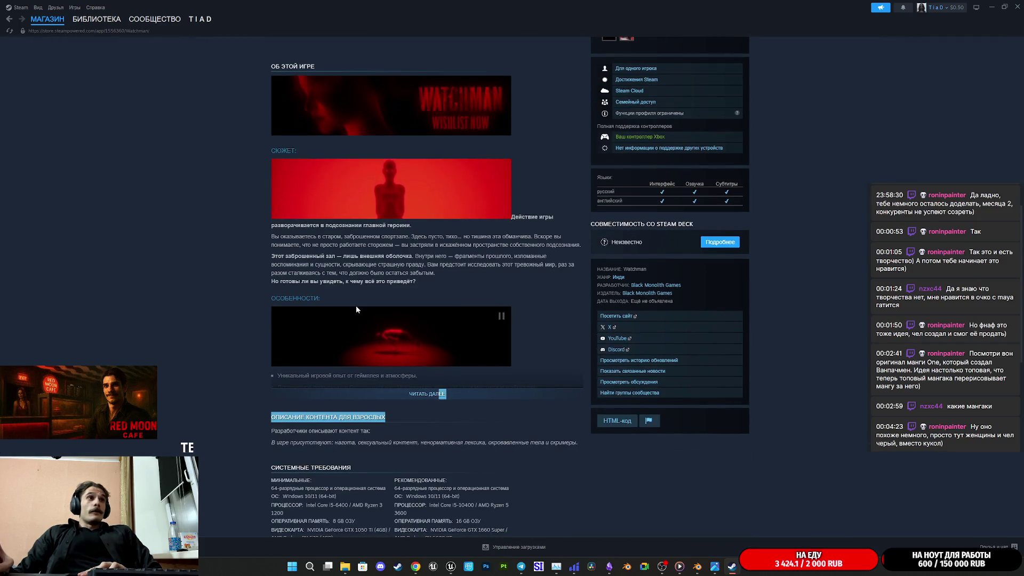
{"action": "left_click", "coordinate": [434, 394]}
{"action": "mouse_move", "coordinate": [280, 225]}
{"action": "left_mouse_down"}
{"action": "mouse_move", "coordinate": [405, 288]}
{"action": "mouse_move", "coordinate": [405, 405]}
{"action": "mouse_move", "coordinate": [384, 525]}
{"action": "mouse_move", "coordinate": [378, 319]}
{"action": "left_mouse_up"}
{"action": "scroll", "coordinate": [378, 318], "scroll_direction": "down", "scroll_amount": 3}
{"action": "key", "text": "alt+Tab"}
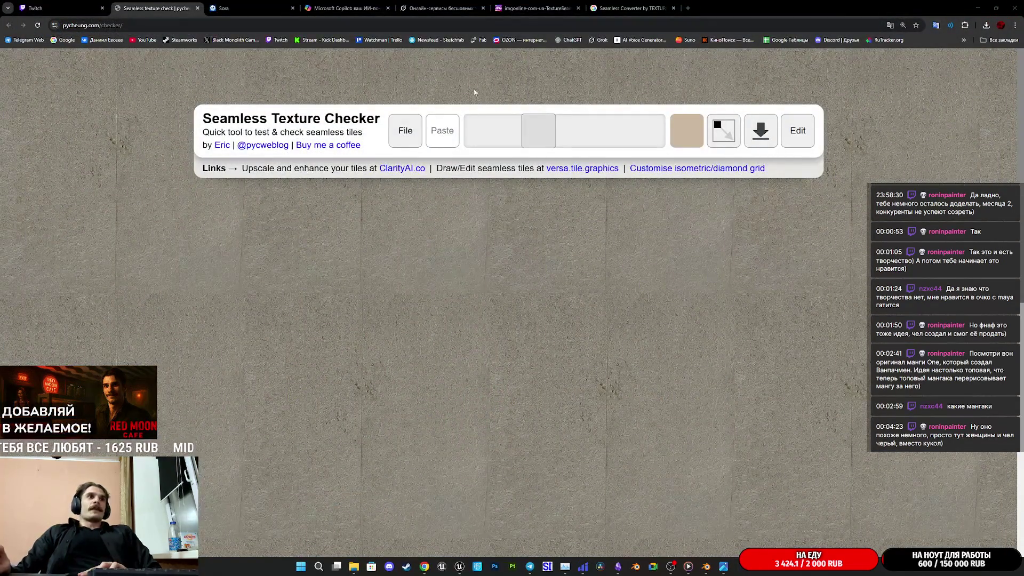
Go from the IMGonline processed image back to its seamless texture settings form.
{"action": "left_click", "coordinate": [534, 8]}
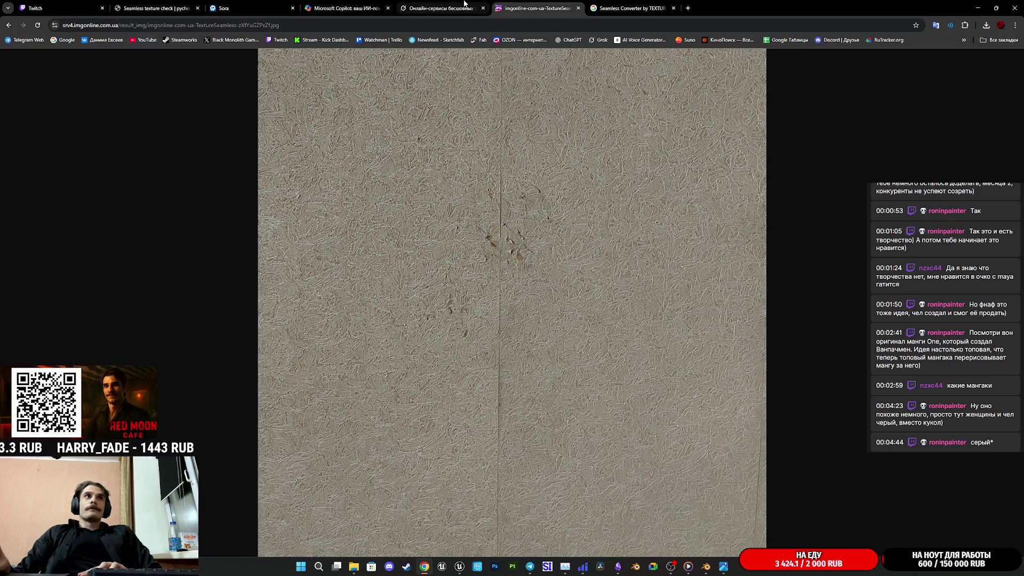
{"action": "left_click", "coordinate": [8, 25]}
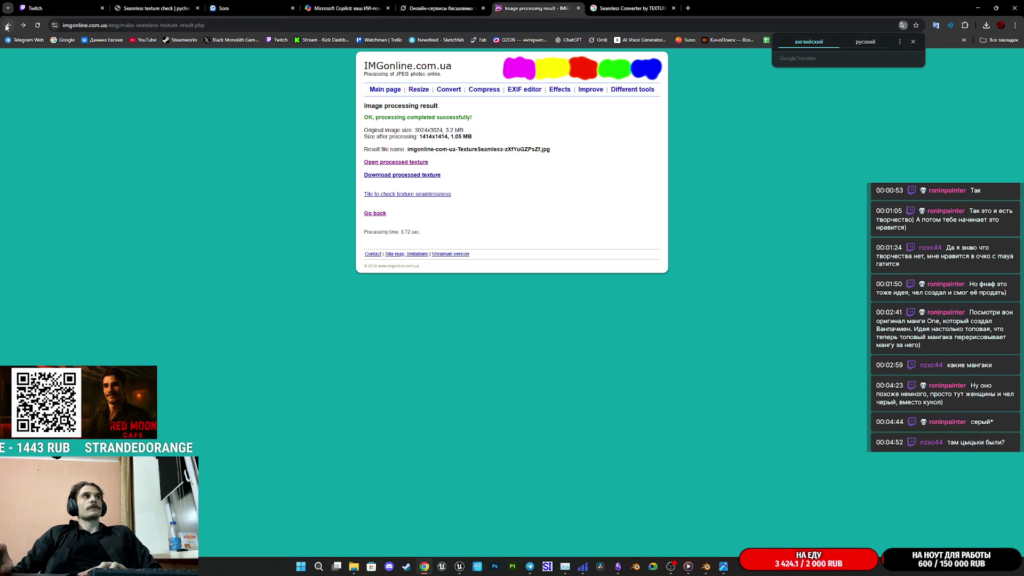
{"action": "left_click", "coordinate": [7, 25]}
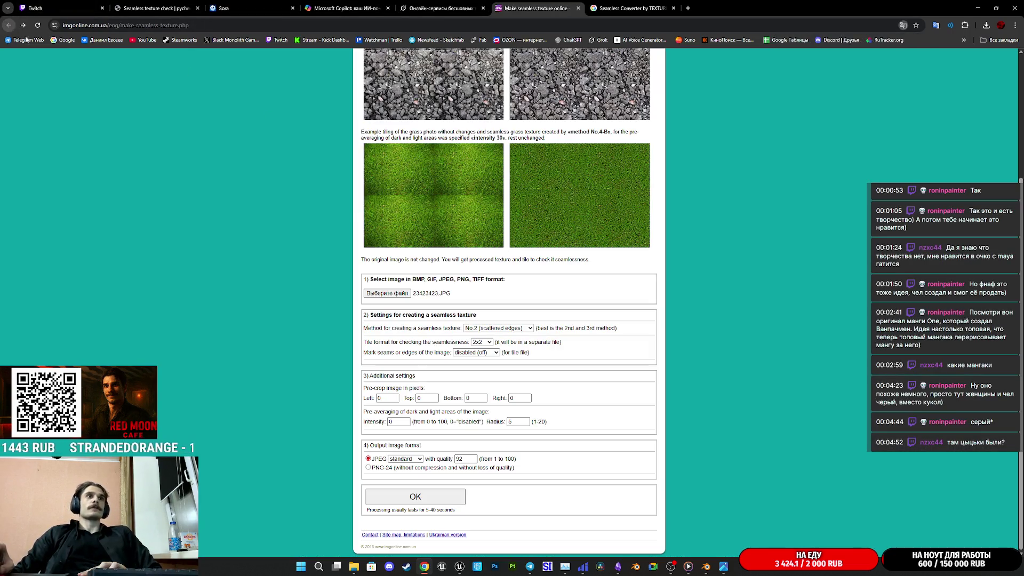
Reprocess with method No.3 (smoothed copies of all sides) and view the 834.33 KB result.
{"action": "left_click", "coordinate": [501, 329]}
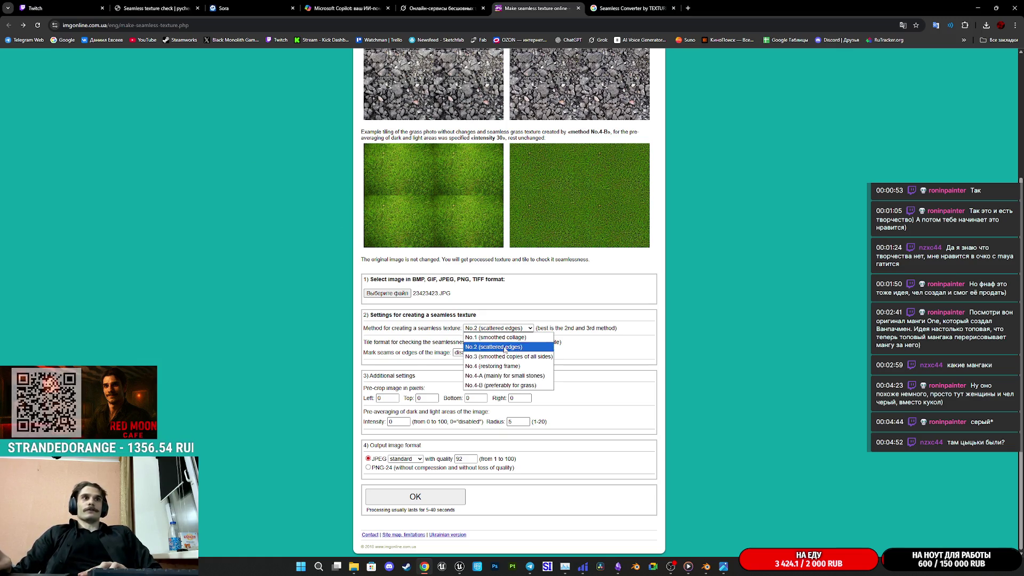
{"action": "left_click", "coordinate": [540, 357]}
{"action": "left_click", "coordinate": [450, 496]}
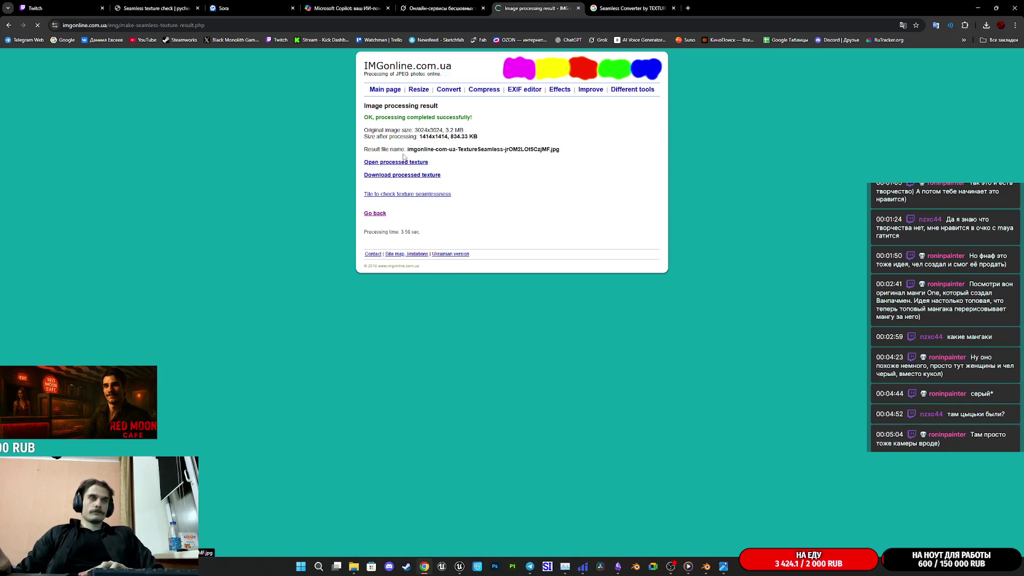
{"action": "left_click", "coordinate": [422, 162]}
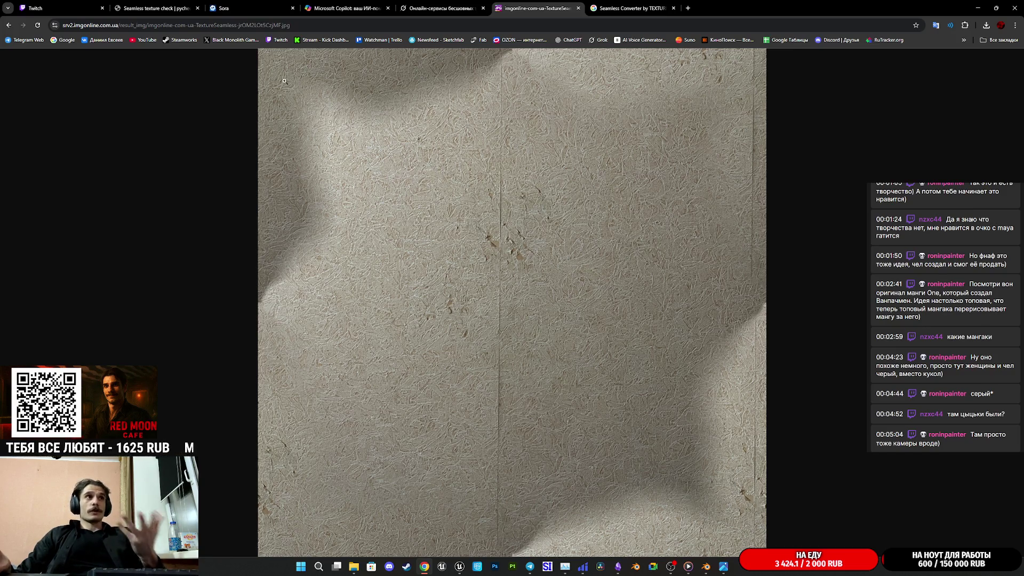
{"action": "left_click", "coordinate": [9, 26]}
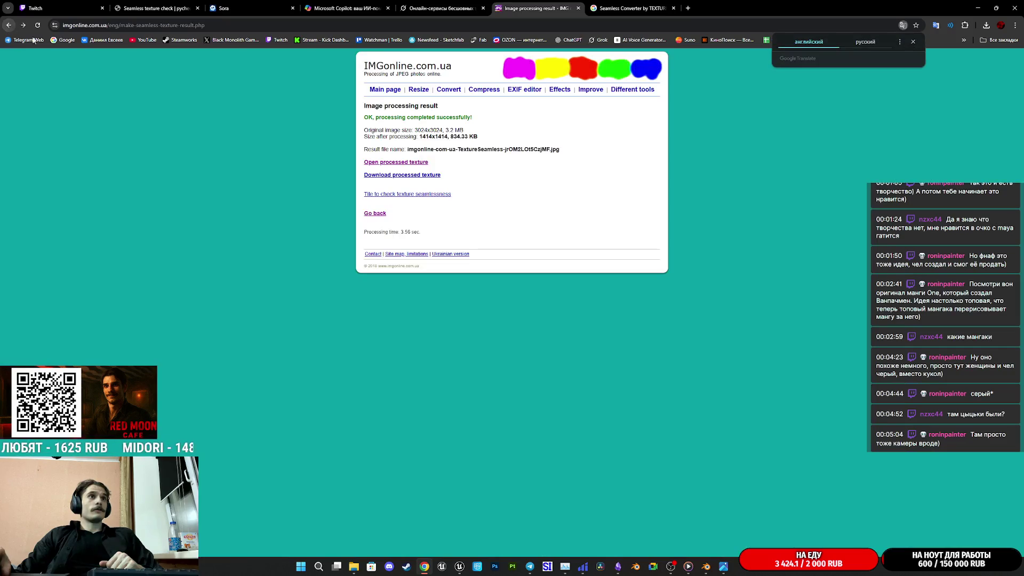
Switch the method to No.2 (scattered edges) and drag the new texture into the tiling checker.
{"action": "left_click", "coordinate": [9, 26]}
{"action": "left_click", "coordinate": [501, 328]}
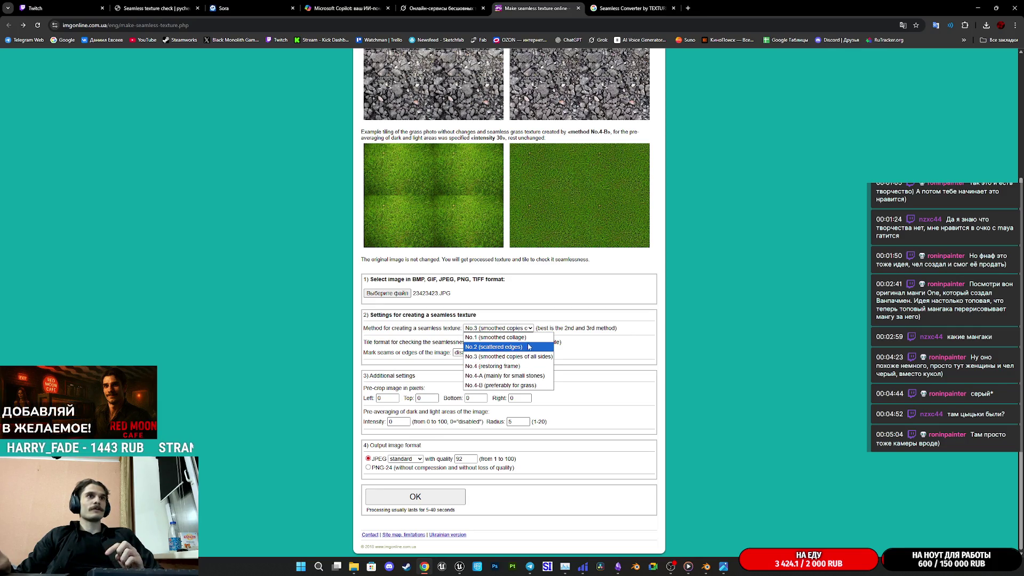
{"action": "left_click", "coordinate": [529, 348]}
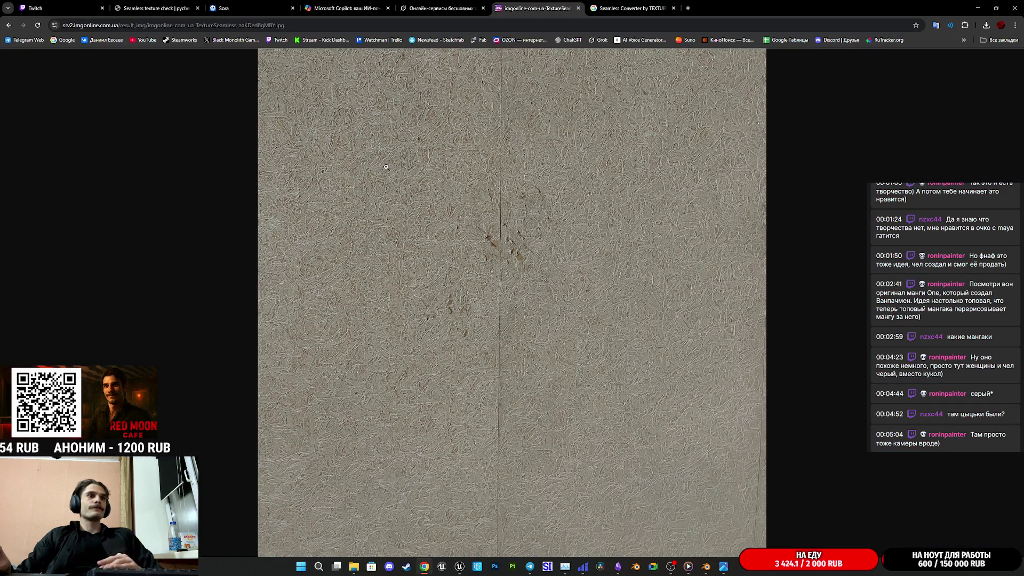
{"action": "mouse_move", "coordinate": [512, 284]}
{"action": "left_mouse_down"}
{"action": "mouse_move", "coordinate": [332, 131]}
{"action": "mouse_move", "coordinate": [149, 8]}
{"action": "mouse_move", "coordinate": [514, 322]}
{"action": "left_mouse_up"}
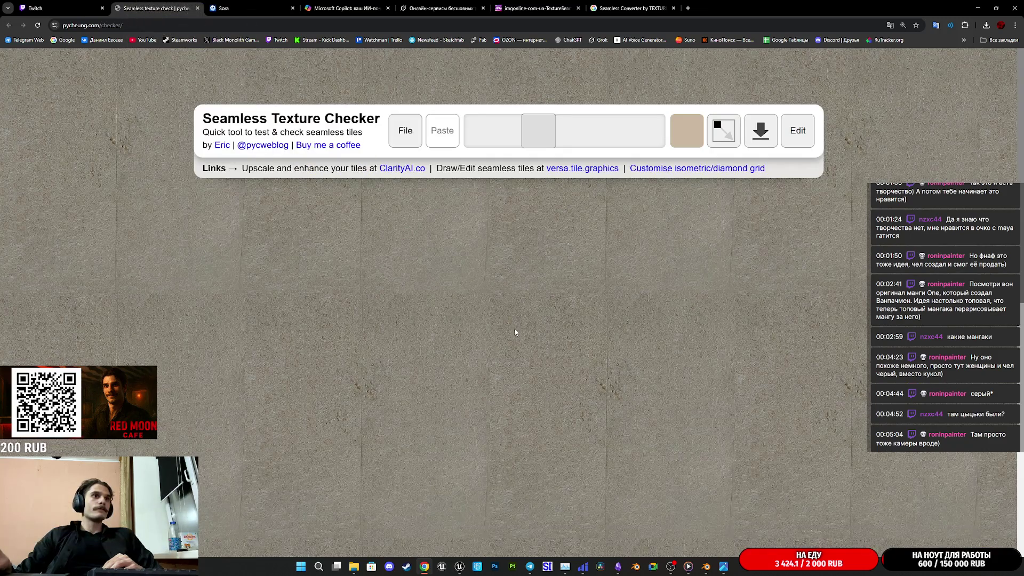
Zoom the tiled scattered-edges texture in and out to check for seams, then return to the processed image.
{"action": "scroll", "coordinate": [485, 357], "scroll_direction": "up", "scroll_amount": 2, "text": "ctrl"}
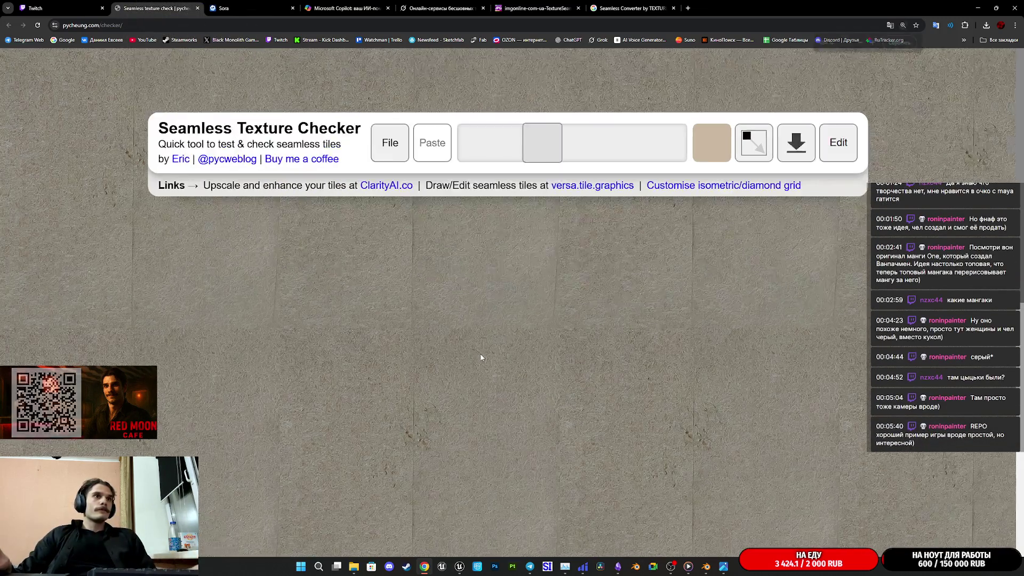
{"action": "scroll", "coordinate": [481, 354], "scroll_direction": "down", "scroll_amount": 1, "text": "ctrl"}
{"action": "scroll", "coordinate": [481, 356], "scroll_direction": "up", "scroll_amount": 2, "text": "ctrl"}
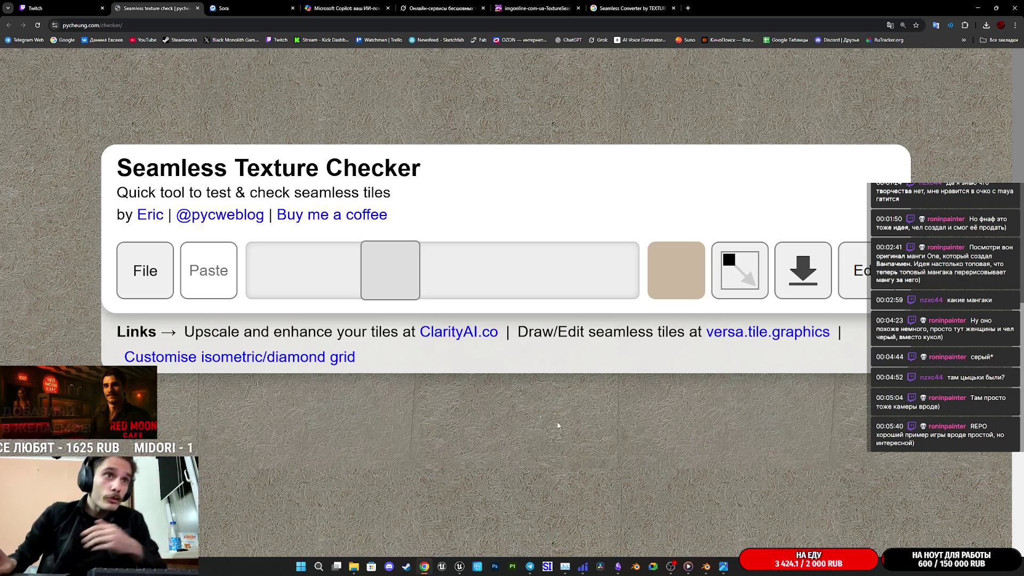
{"action": "scroll", "coordinate": [575, 496], "scroll_direction": "up", "scroll_amount": 1, "text": "ctrl"}
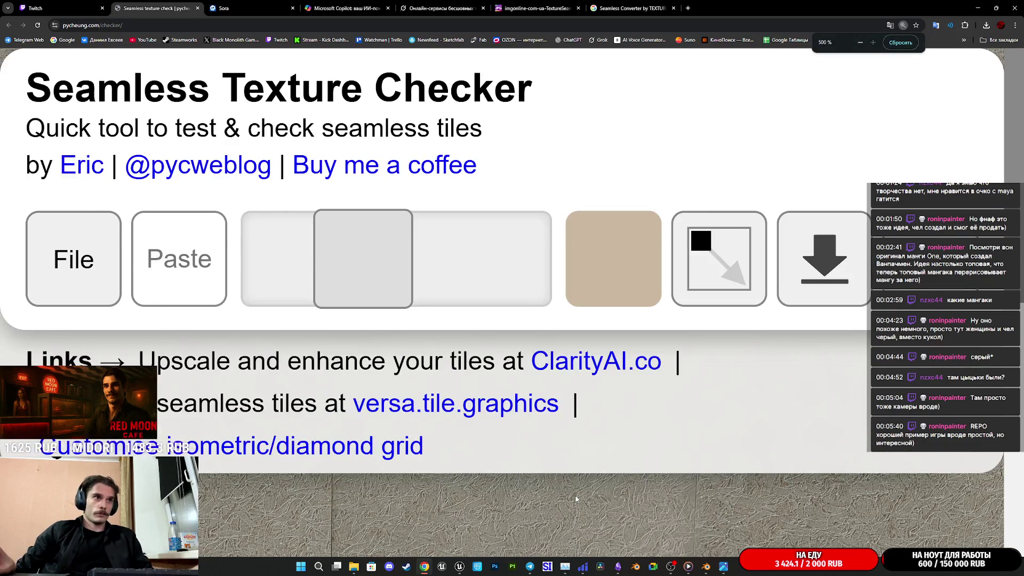
{"action": "scroll", "coordinate": [575, 496], "scroll_direction": "down", "scroll_amount": 2, "text": "ctrl"}
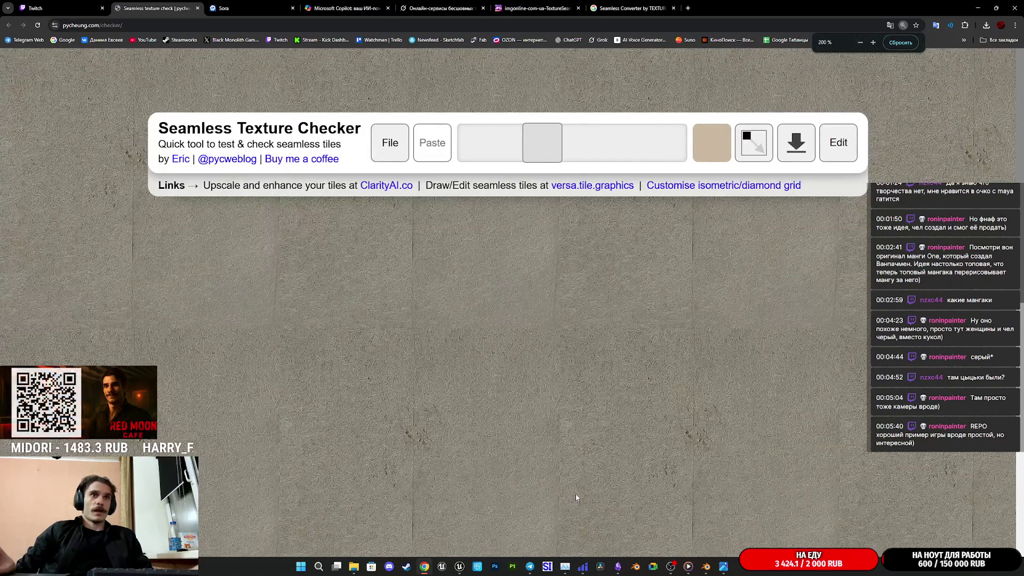
{"action": "scroll", "coordinate": [576, 493], "scroll_direction": "up", "scroll_amount": 1, "text": "ctrl"}
{"action": "scroll", "coordinate": [575, 486], "scroll_direction": "down", "scroll_amount": 3, "text": "ctrl"}
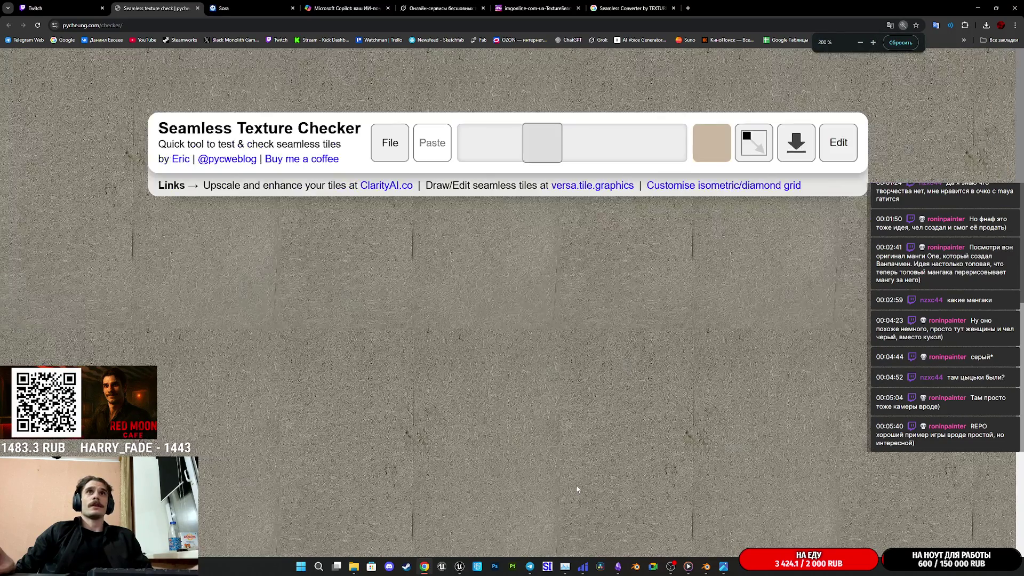
{"action": "scroll", "coordinate": [576, 486], "scroll_direction": "down", "scroll_amount": 3, "text": "ctrl"}
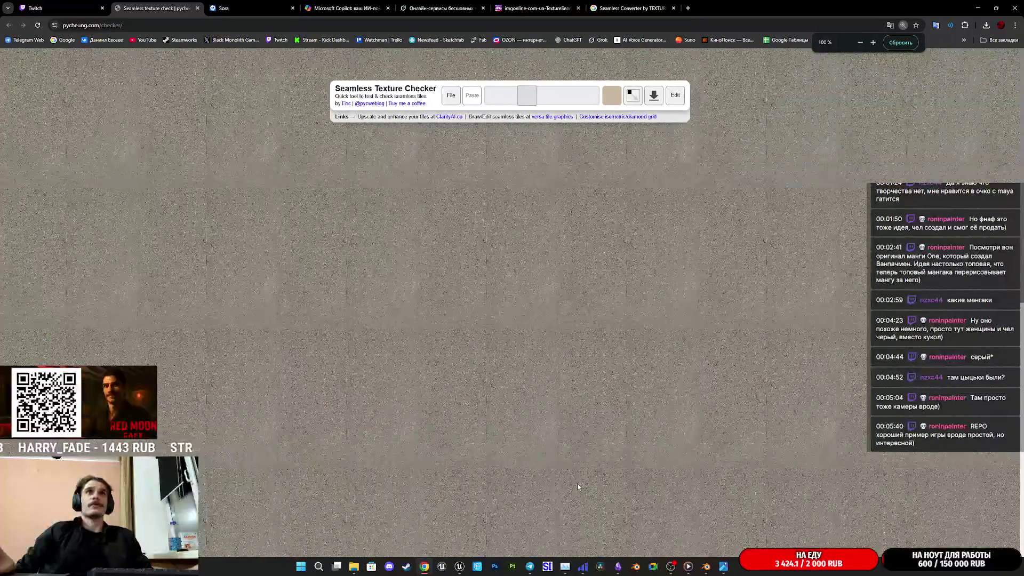
{"action": "left_click", "coordinate": [533, 8]}
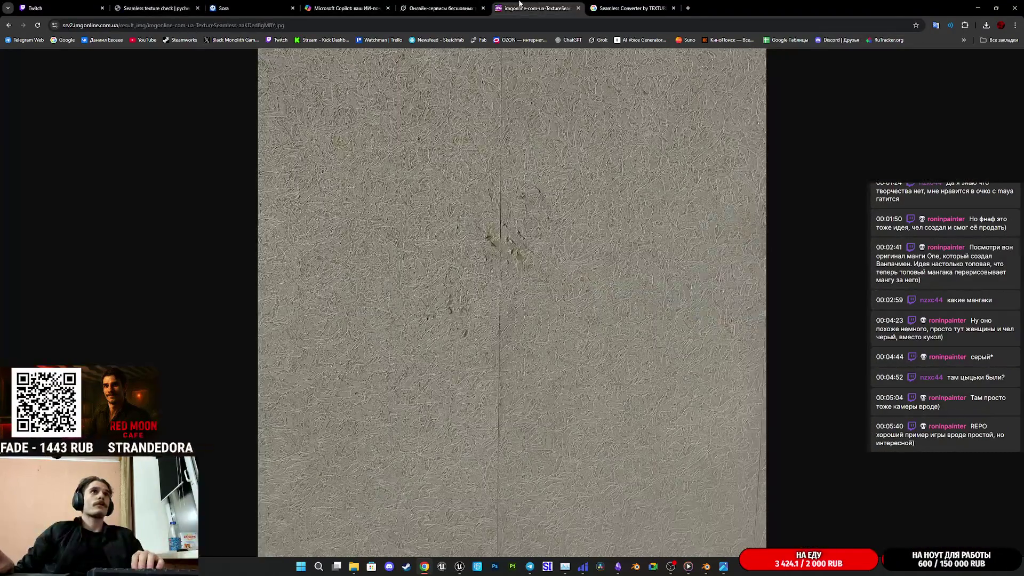
Save the scattered-edges texture as a JPG in Загрузки (Downloads) and return to the texture checker page.
{"action": "right_click", "coordinate": [512, 315]}
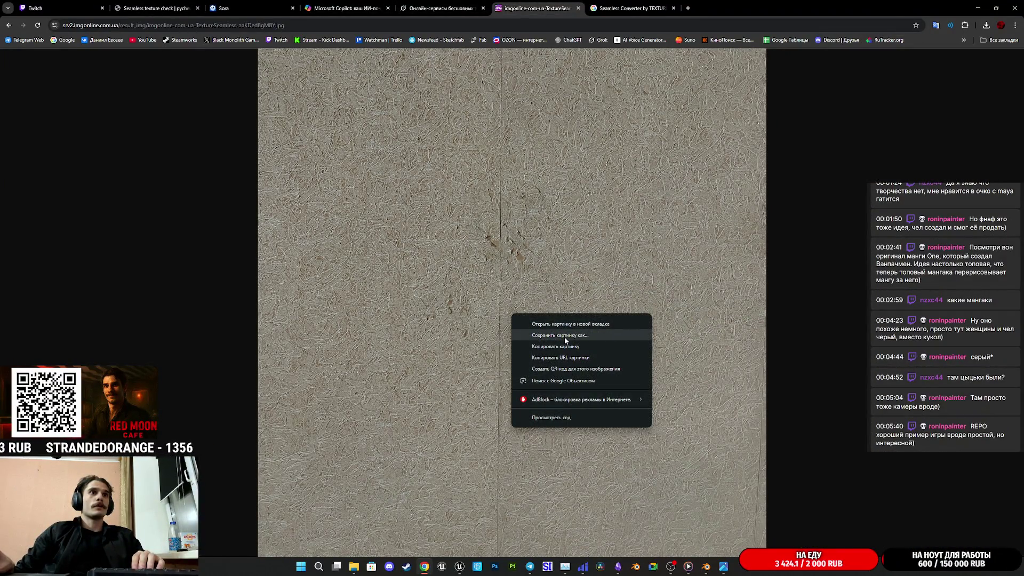
{"action": "left_click", "coordinate": [564, 336]}
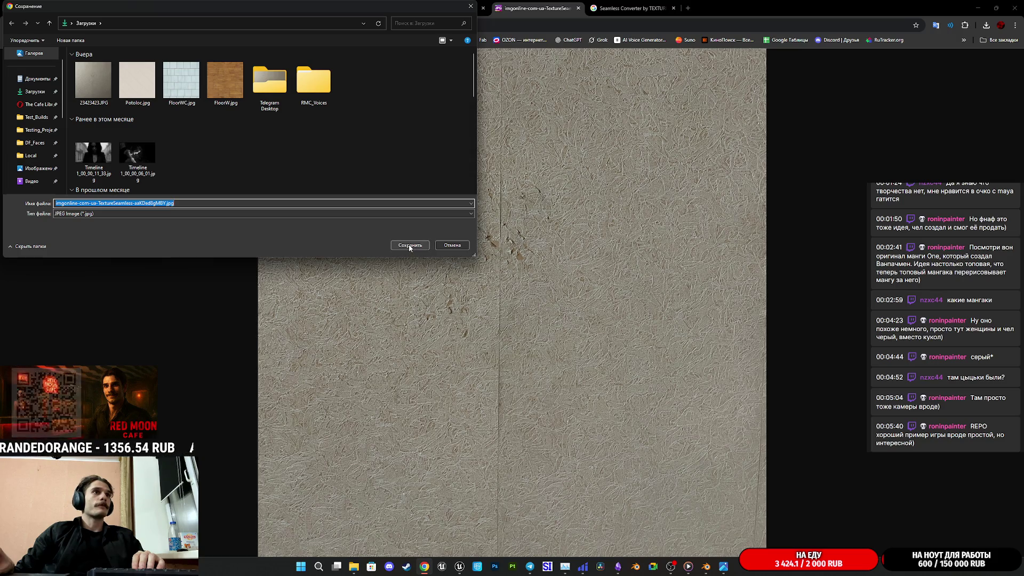
{"action": "left_click", "coordinate": [409, 246]}
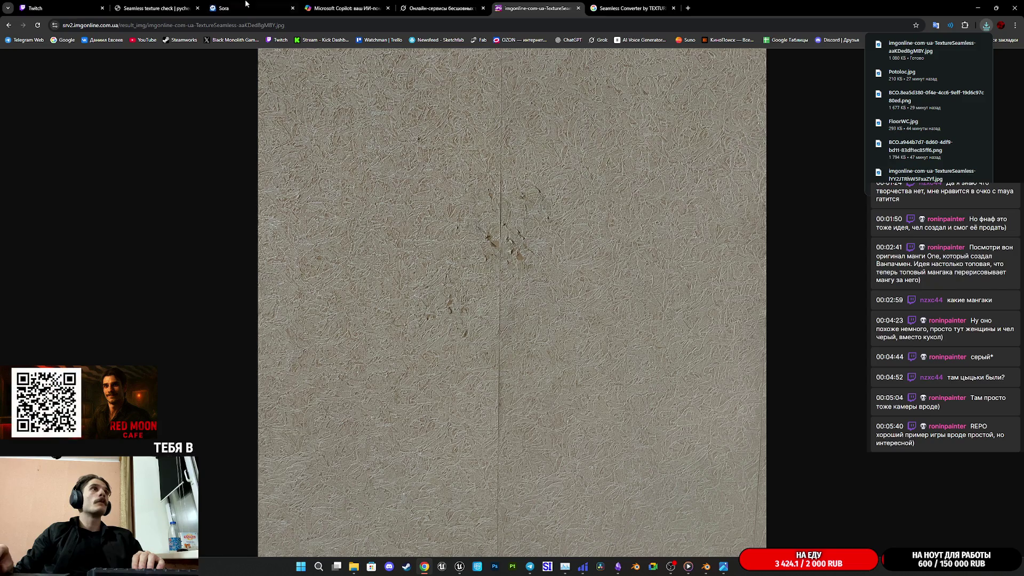
{"action": "left_click", "coordinate": [169, 5]}
{"action": "left_click", "coordinate": [435, 377]}
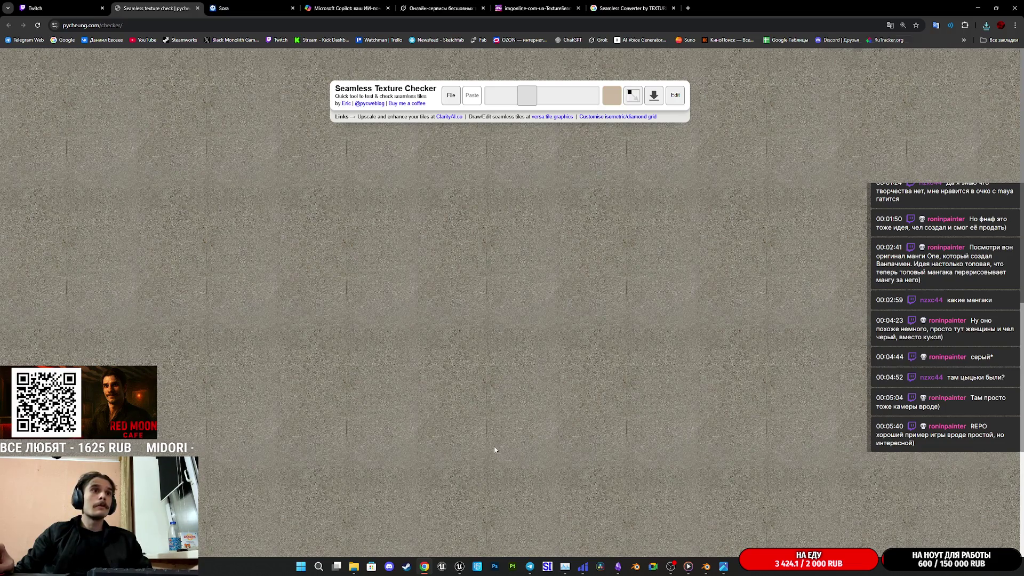
Zoom the checker page in and out to inspect the tiled wallpaper texture for seams.
{"action": "scroll", "coordinate": [494, 449], "scroll_direction": "up", "scroll_amount": 4, "text": "ctrl"}
{"action": "scroll", "coordinate": [525, 444], "scroll_direction": "down", "scroll_amount": 2}
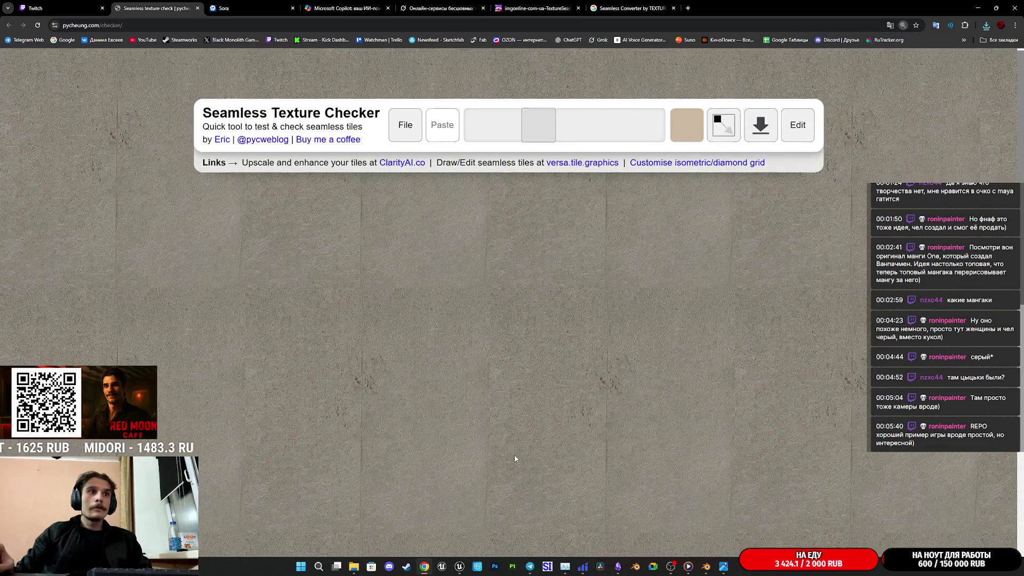
{"action": "scroll", "coordinate": [482, 421], "scroll_direction": "up", "scroll_amount": 2, "text": "ctrl"}
{"action": "scroll", "coordinate": [514, 434], "scroll_direction": "up", "scroll_amount": 3, "text": "ctrl"}
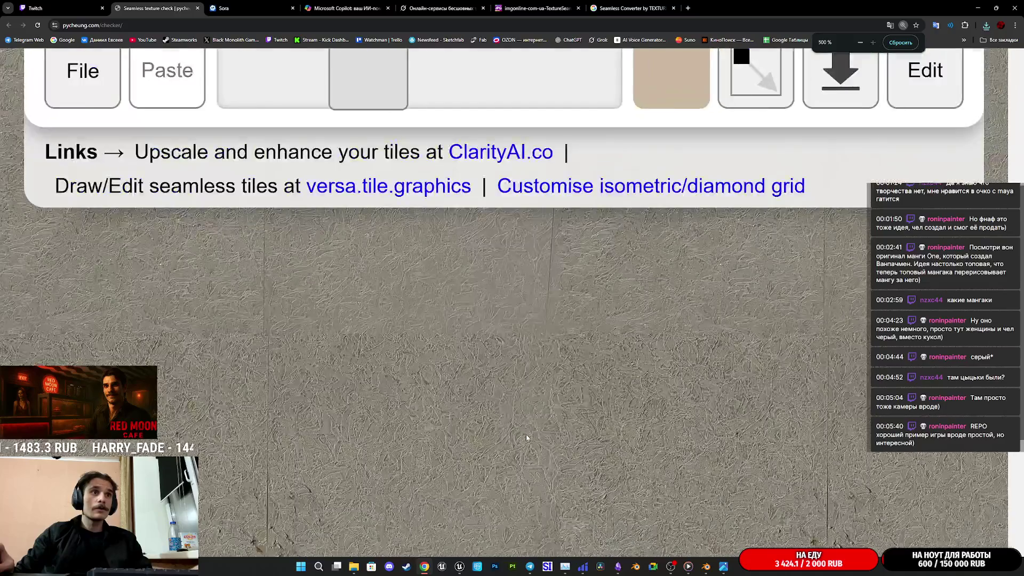
{"action": "scroll", "coordinate": [711, 294], "scroll_direction": "up", "scroll_amount": 2}
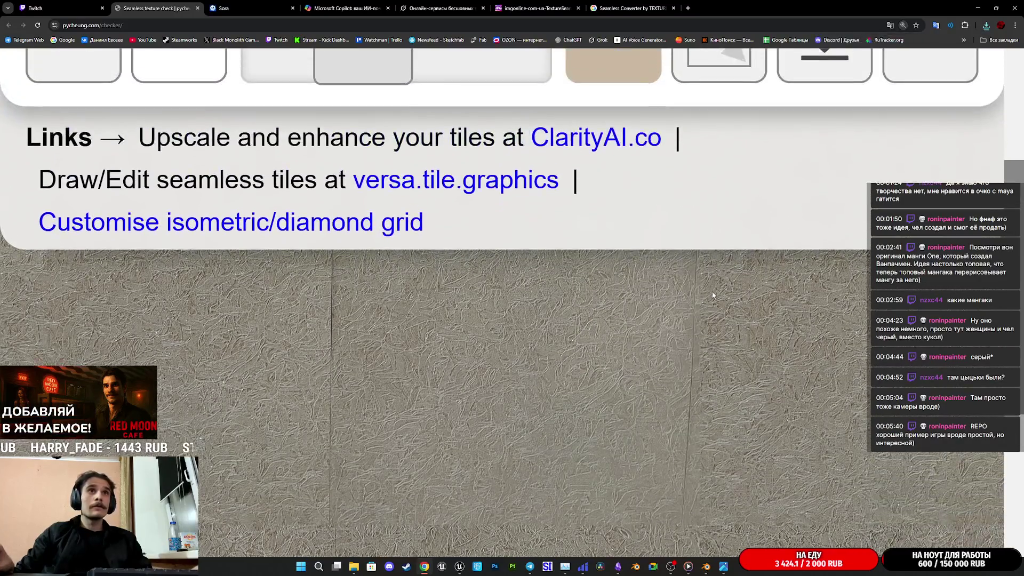
{"action": "scroll", "coordinate": [708, 300], "scroll_direction": "down", "scroll_amount": 4}
{"action": "scroll", "coordinate": [693, 343], "scroll_direction": "down", "scroll_amount": 3, "text": "ctrl"}
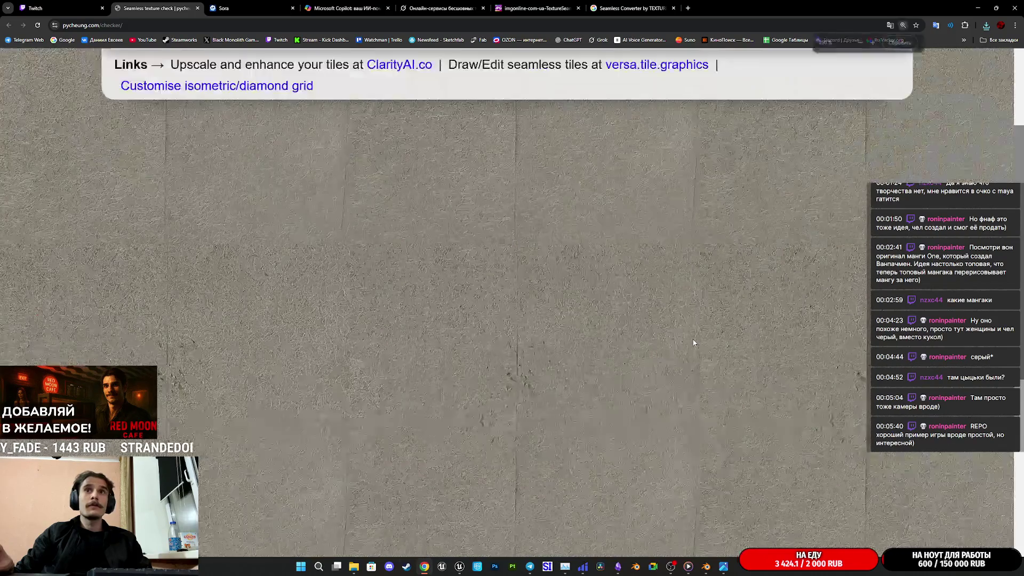
{"action": "scroll", "coordinate": [583, 425], "scroll_direction": "up", "scroll_amount": 2}
{"action": "scroll", "coordinate": [533, 427], "scroll_direction": "down", "scroll_amount": 3}
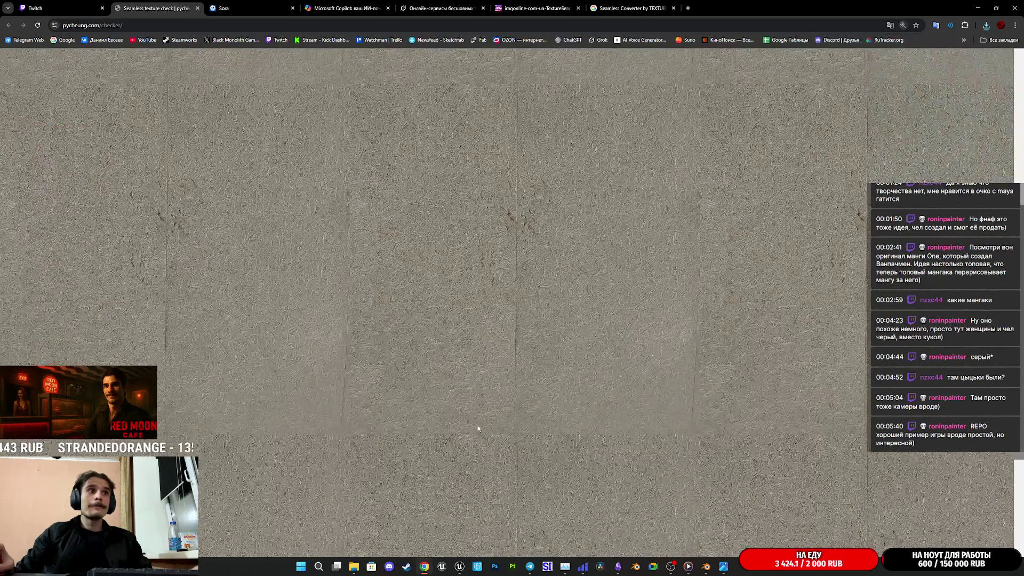
{"action": "scroll", "coordinate": [358, 428], "scroll_direction": "up", "scroll_amount": 1, "text": "ctrl"}
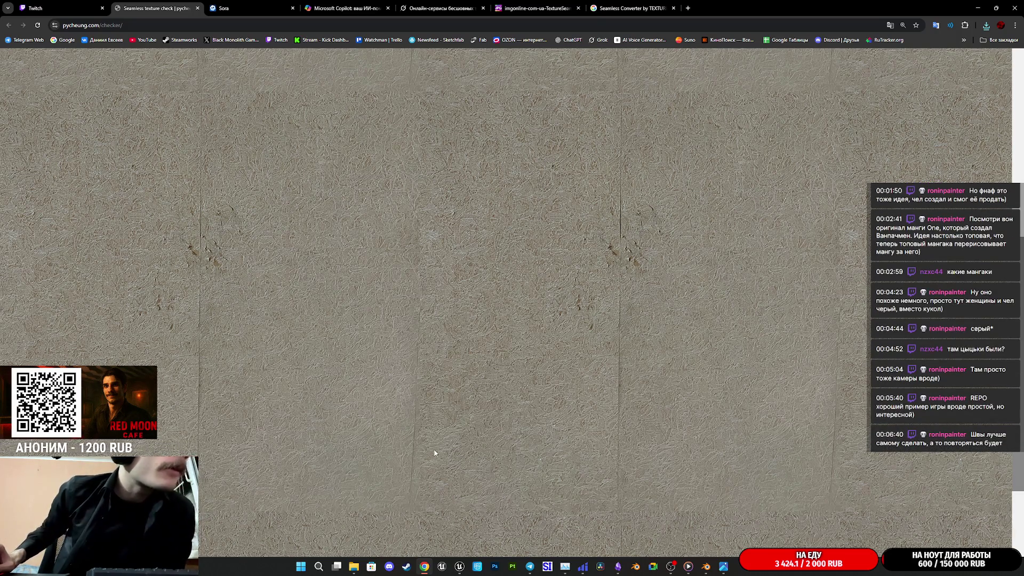
{"action": "scroll", "coordinate": [486, 401], "scroll_direction": "up", "scroll_amount": 1, "text": "ctrl"}
{"action": "scroll", "coordinate": [486, 401], "scroll_direction": "down", "scroll_amount": 1, "text": "ctrl"}
{"action": "scroll", "coordinate": [490, 401], "scroll_direction": "down", "scroll_amount": 3, "text": "ctrl"}
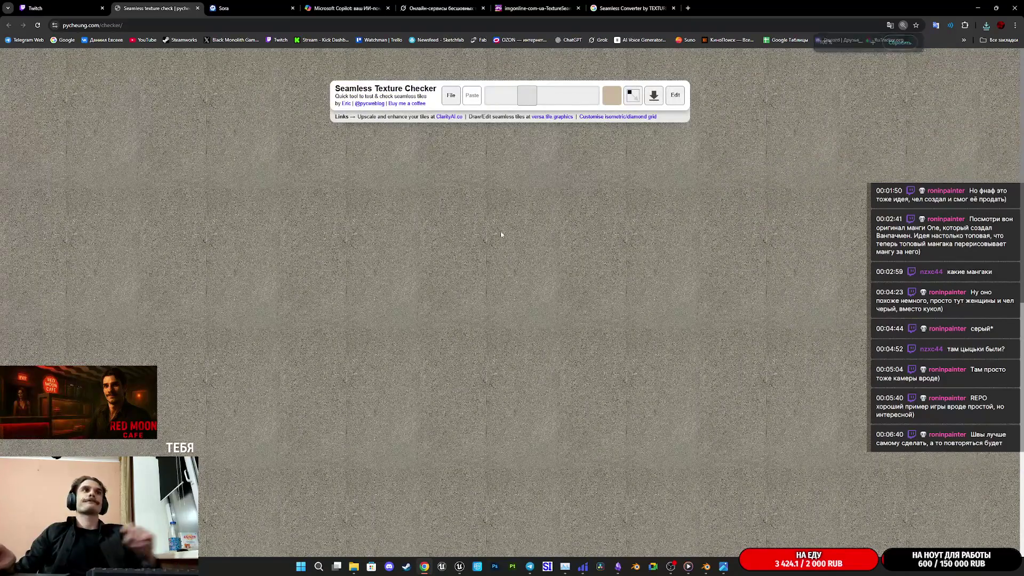
Bring the downloaded texture forward in Photos, zoom out to fit it, and enter Изменить (Edit) mode.
{"action": "mouse_move", "coordinate": [354, 566]}
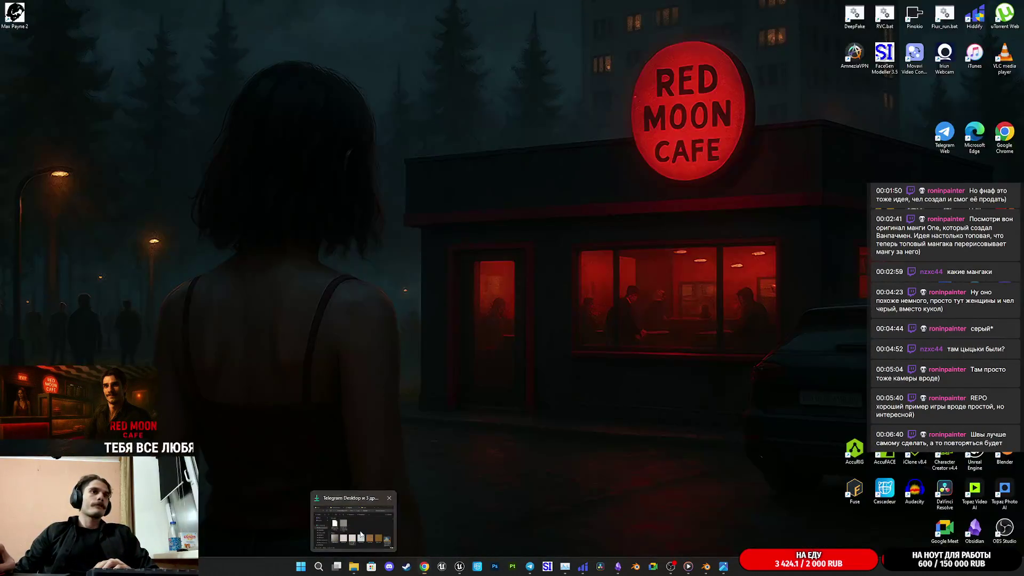
{"action": "left_click", "coordinate": [373, 526]}
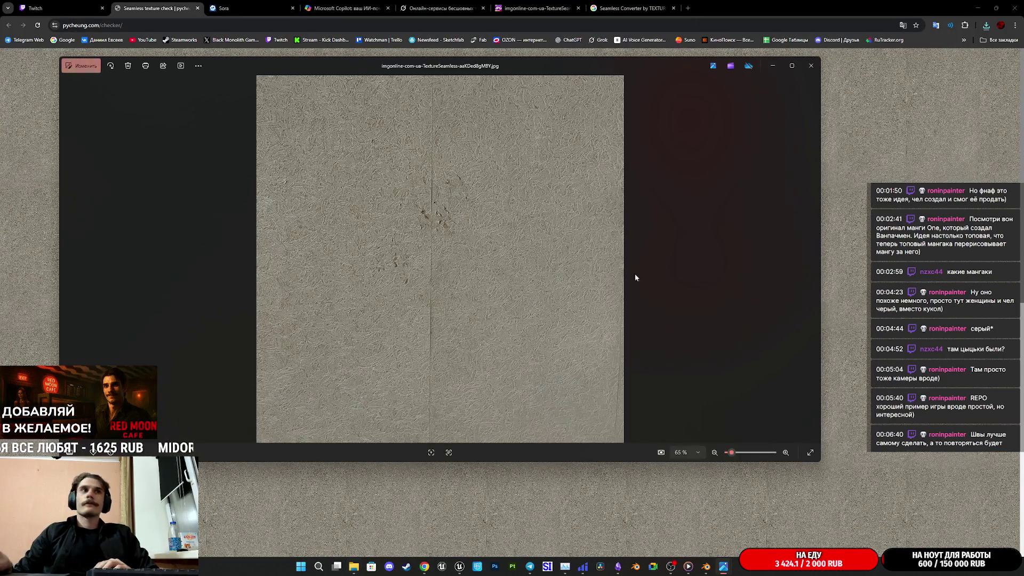
{"action": "scroll", "coordinate": [468, 272], "scroll_direction": "down", "scroll_amount": 5}
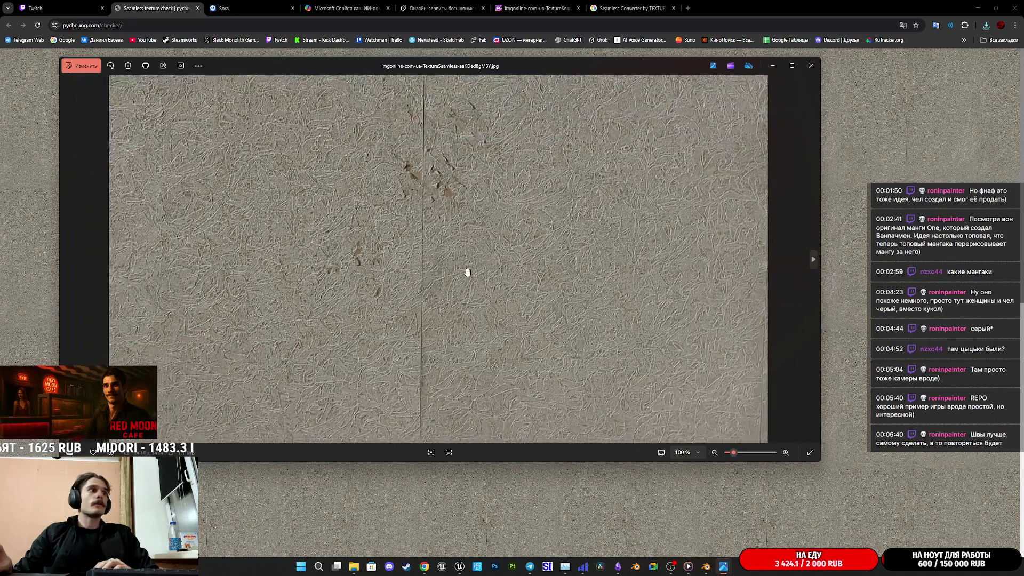
{"action": "left_click", "coordinate": [79, 67]}
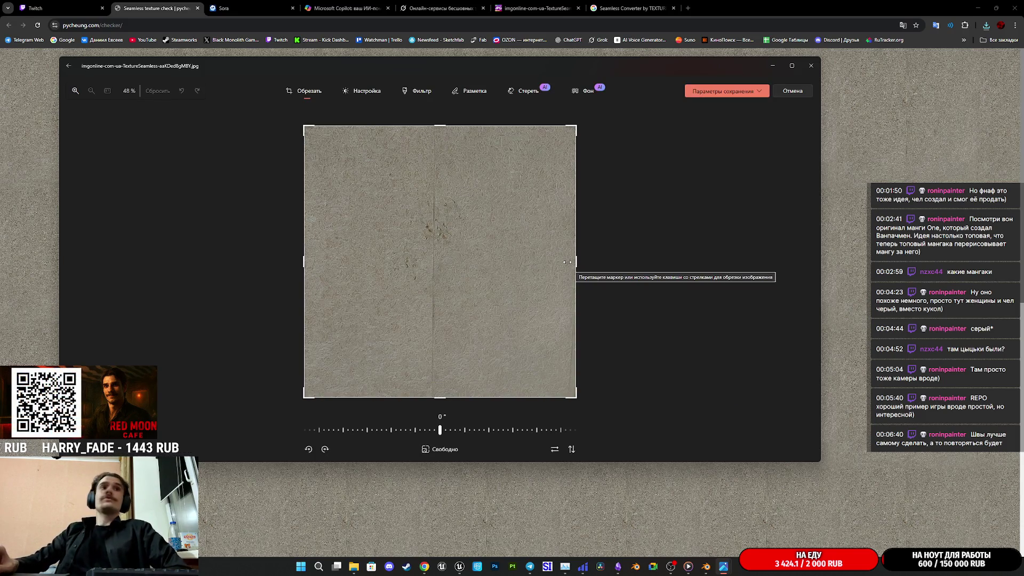
In the Настройка (Adjust) panel, raise the texture's Тепло (Warmth) to 52.
{"action": "left_click", "coordinate": [367, 92]}
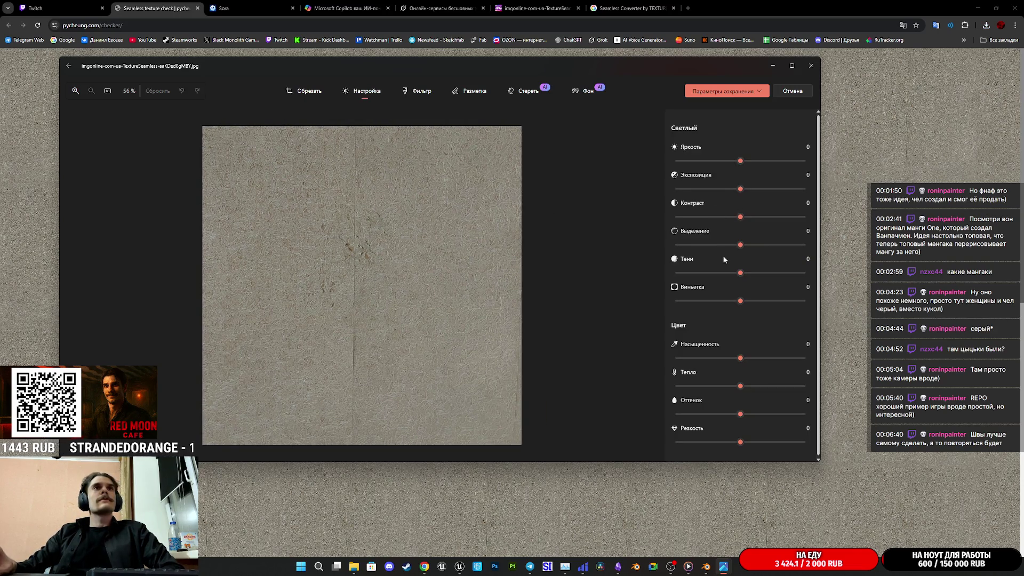
{"action": "left_click_drag", "start_coordinate": [739, 385], "coordinate": [767, 391]}
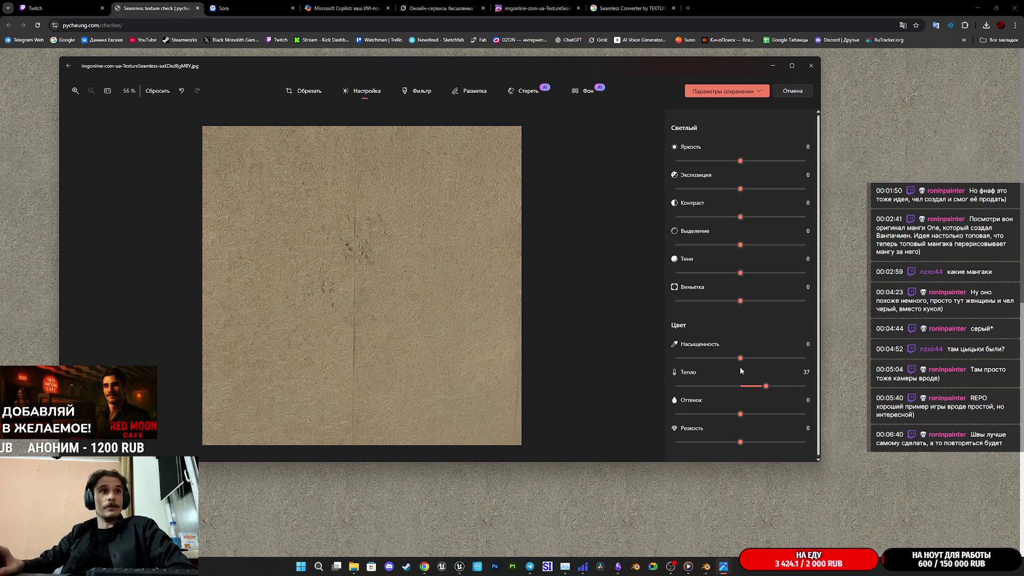
{"action": "left_click_drag", "start_coordinate": [773, 390], "coordinate": [776, 388]}
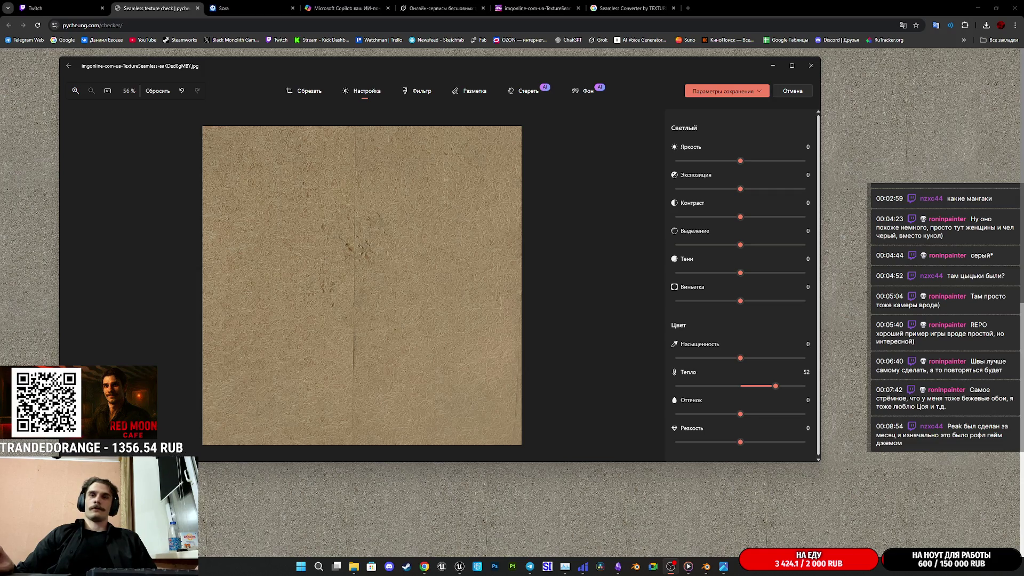
Search Google for REPO in a new browser tab and open the R.E.P.O. Steam store page.
{"action": "left_click", "coordinate": [657, 50]}
{"action": "key", "text": "ctrl+t"}
{"action": "type", "text": "REPO"}
{"action": "key", "text": "Return"}
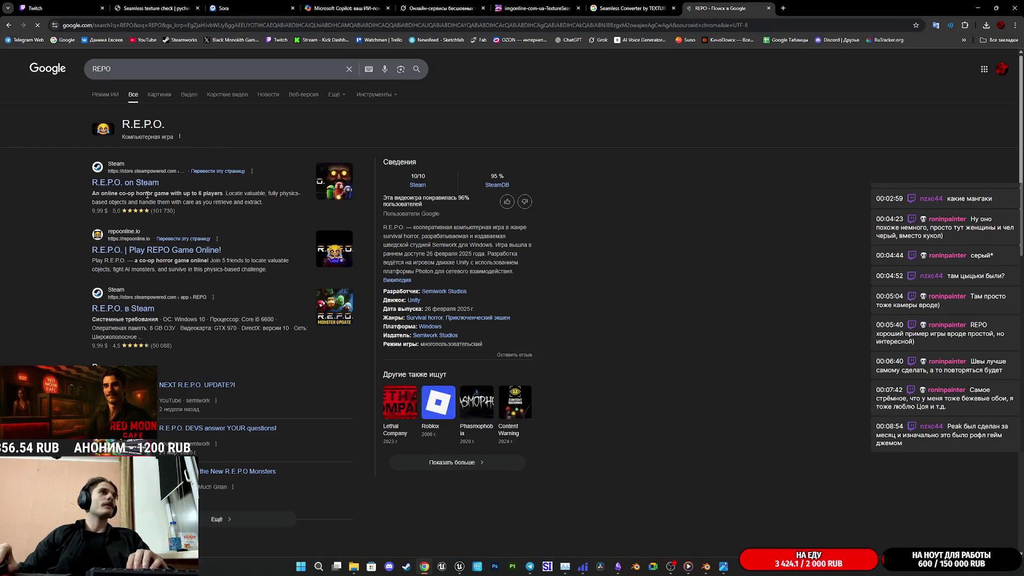
{"action": "left_click", "coordinate": [133, 185]}
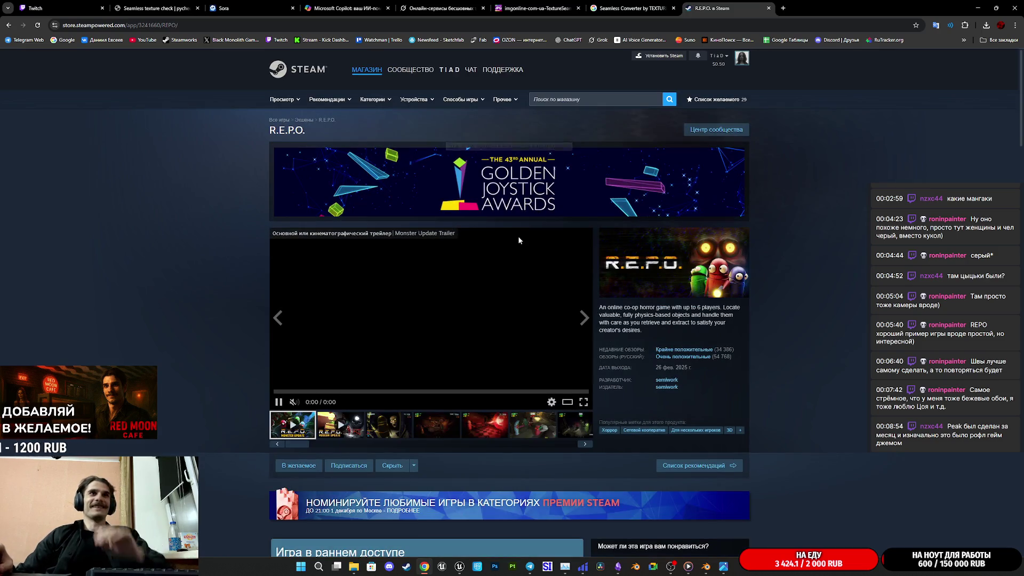
Browse the R.E.P.O. screenshots in the full-screen viewer, then close the store tab.
{"action": "left_click", "coordinate": [484, 425]}
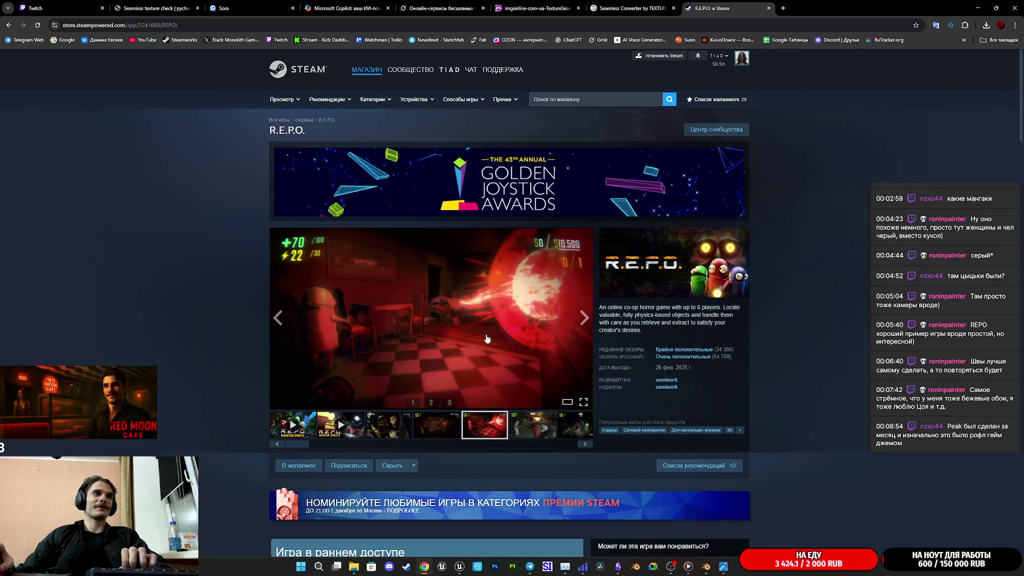
{"action": "left_click", "coordinate": [486, 338]}
{"action": "left_click", "coordinate": [488, 331]}
{"action": "left_click", "coordinate": [491, 330]}
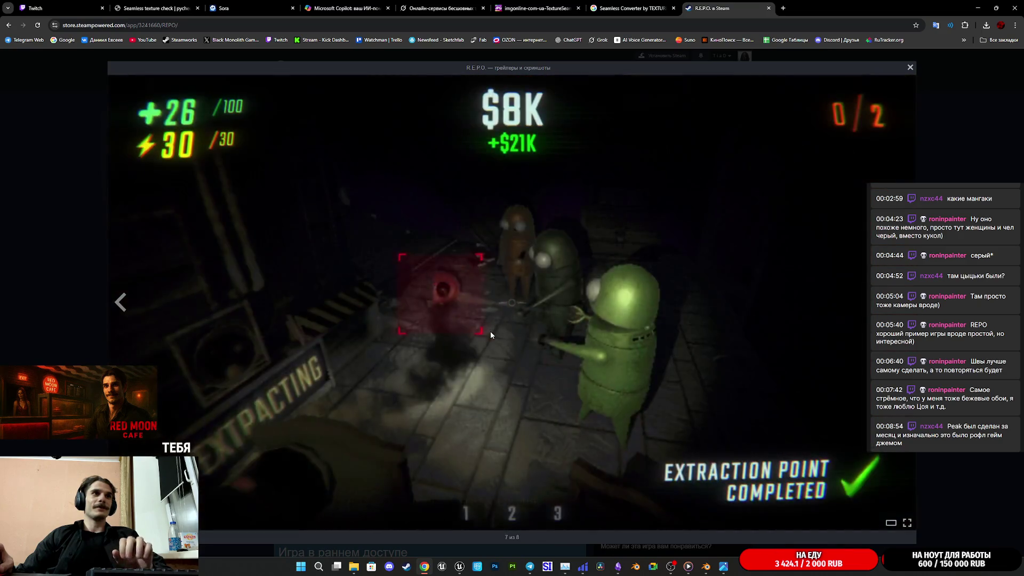
{"action": "middle_click", "coordinate": [719, 8]}
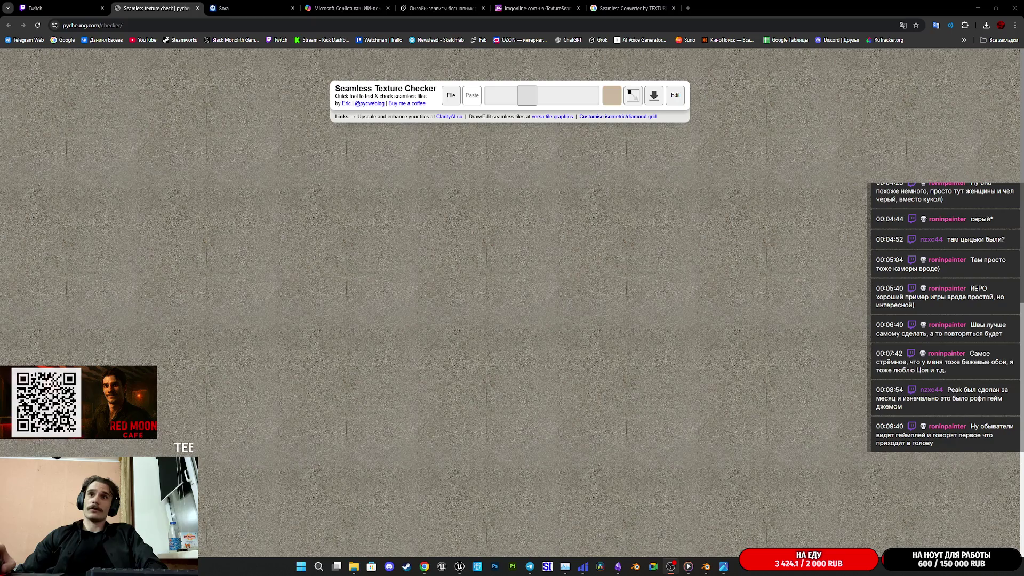
Glance at the Twitch dashboard, then bring up the Квартира ГГ apartment reference notes.
{"action": "left_click", "coordinate": [78, 5]}
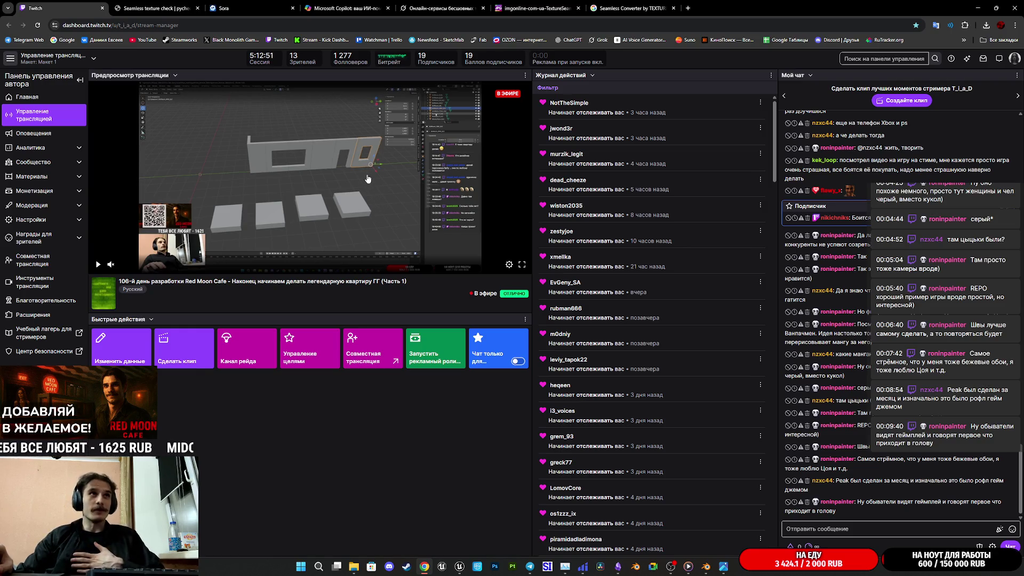
{"action": "mouse_move", "coordinate": [708, 562]}
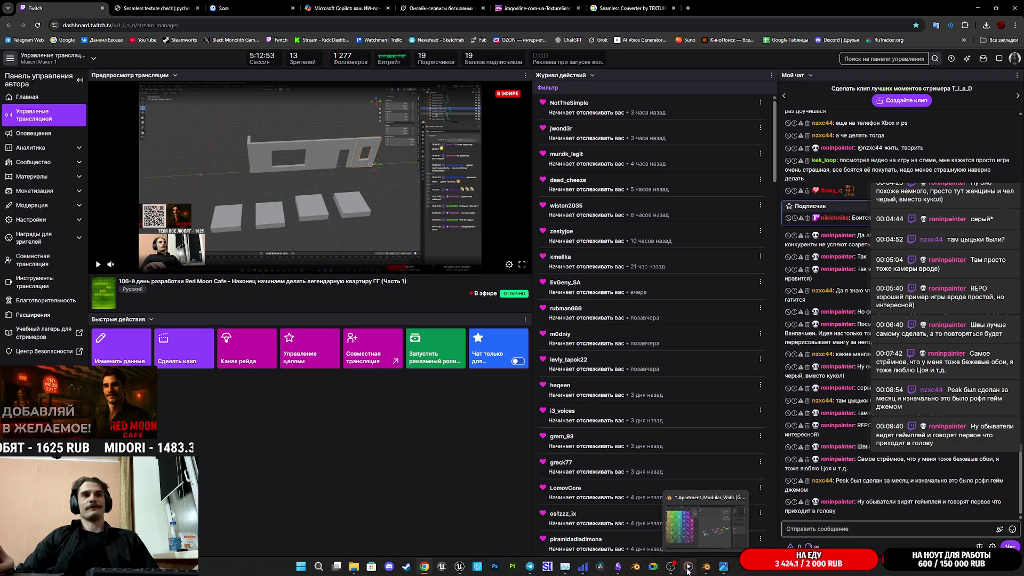
{"action": "left_click", "coordinate": [617, 570]}
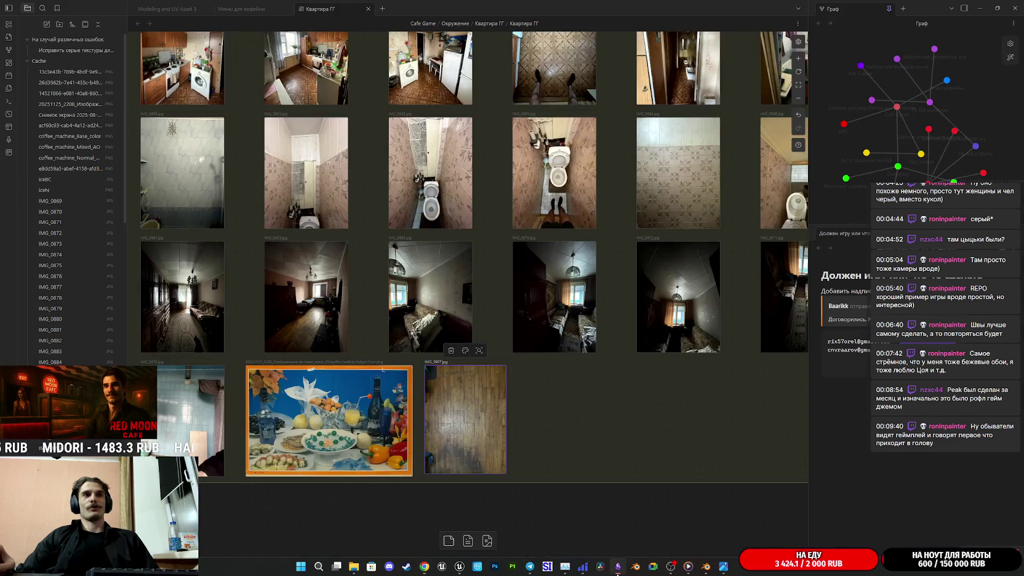
Bring Blender forward and save Apartment_Modular_Walls.blend.
{"action": "mouse_move", "coordinate": [714, 570]}
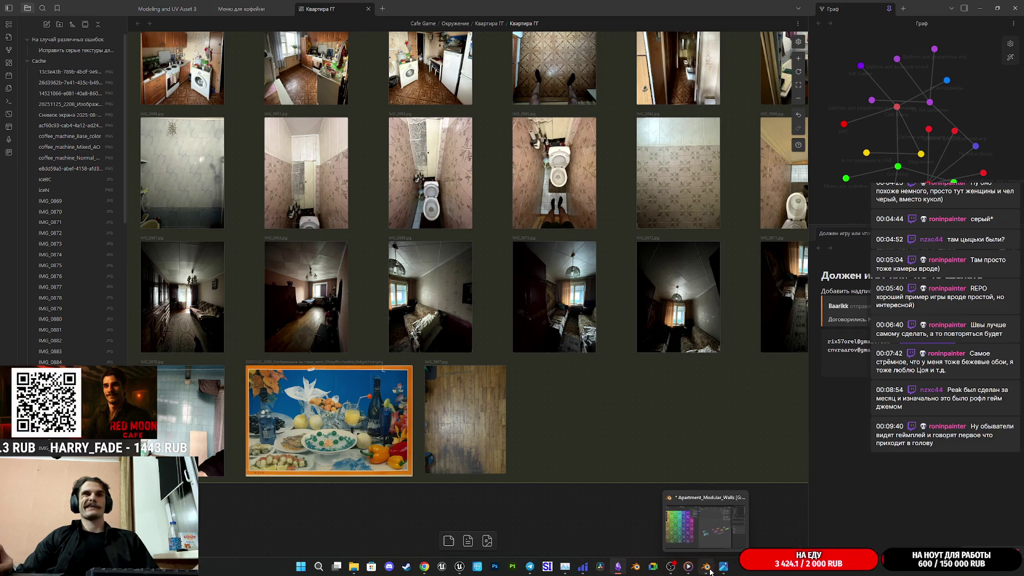
{"action": "left_click", "coordinate": [710, 571]}
{"action": "key", "text": "ctrl+s"}
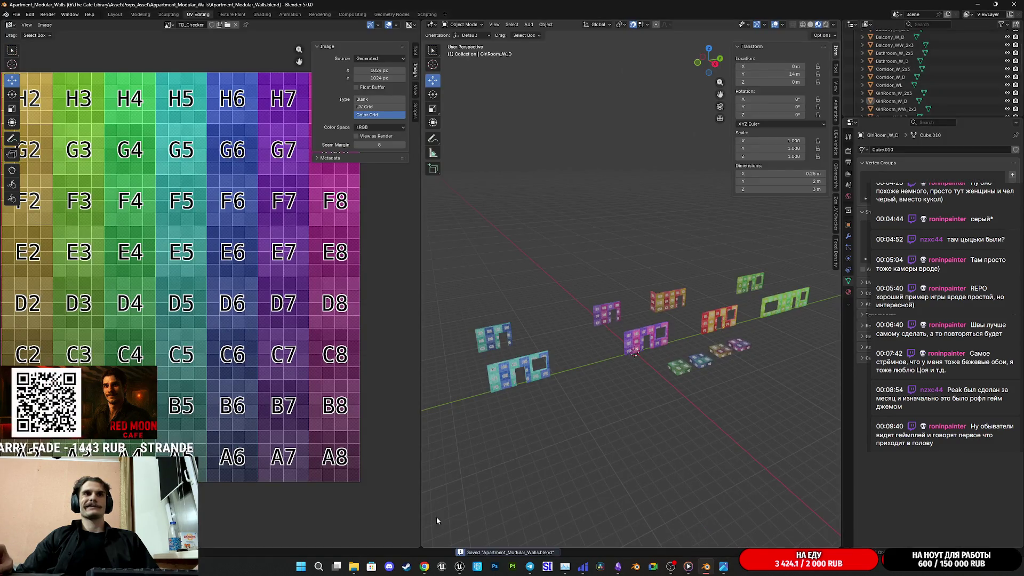
{"action": "mouse_move", "coordinate": [355, 572]}
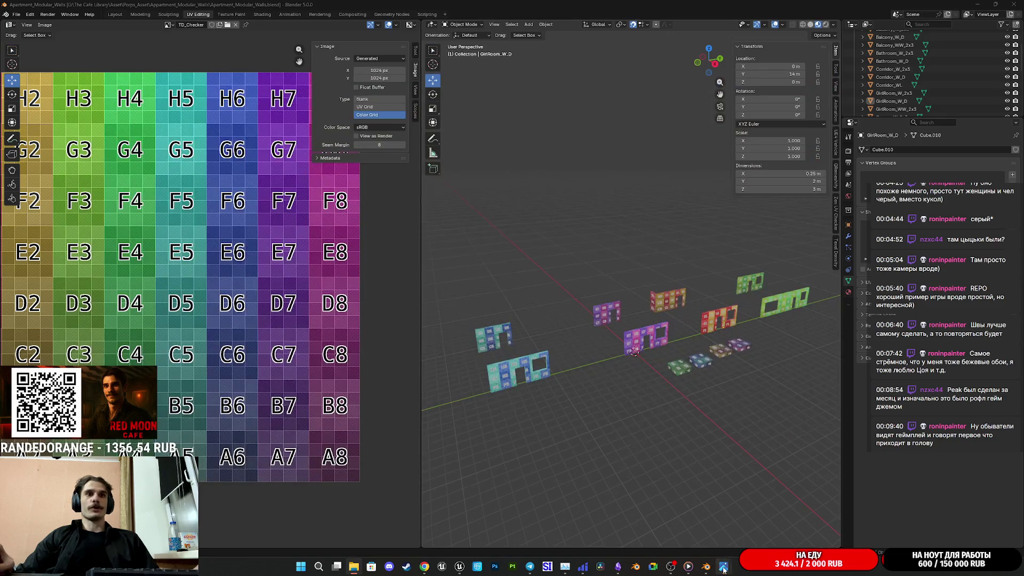
Raise the texture's Насыщенность (saturation) to 7 and Экспозиция (exposure) to 57 in Photos.
{"action": "mouse_move", "coordinate": [723, 566]}
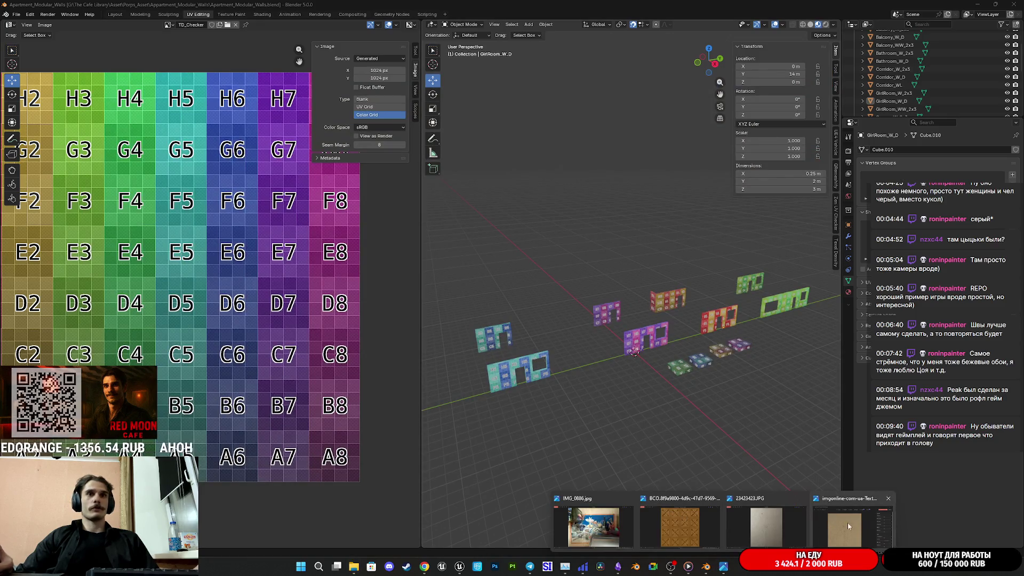
{"action": "left_click", "coordinate": [858, 526]}
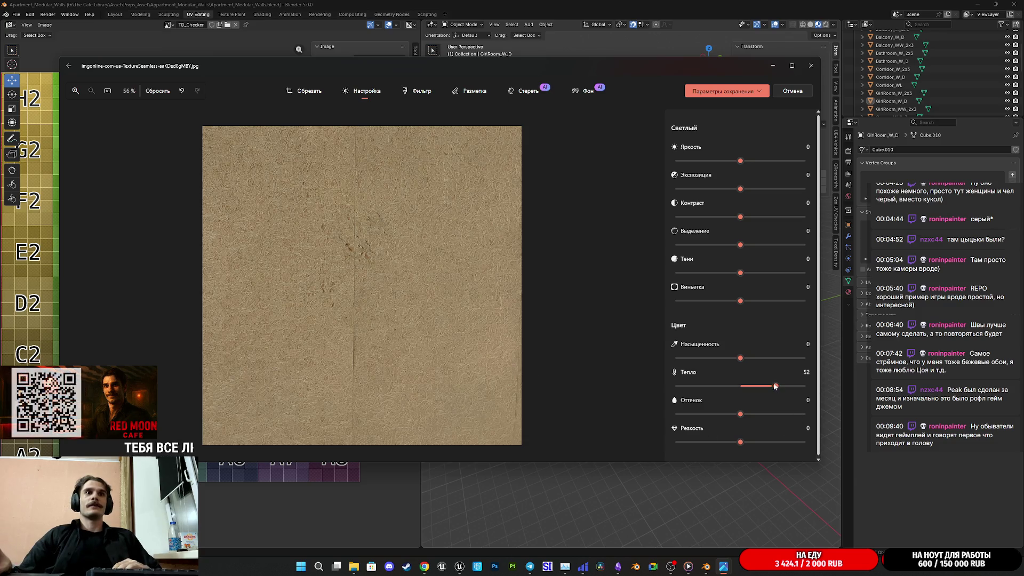
{"action": "mouse_move", "coordinate": [741, 359]}
{"action": "left_mouse_down"}
{"action": "mouse_move", "coordinate": [768, 358]}
{"action": "mouse_move", "coordinate": [748, 361]}
{"action": "left_mouse_up"}
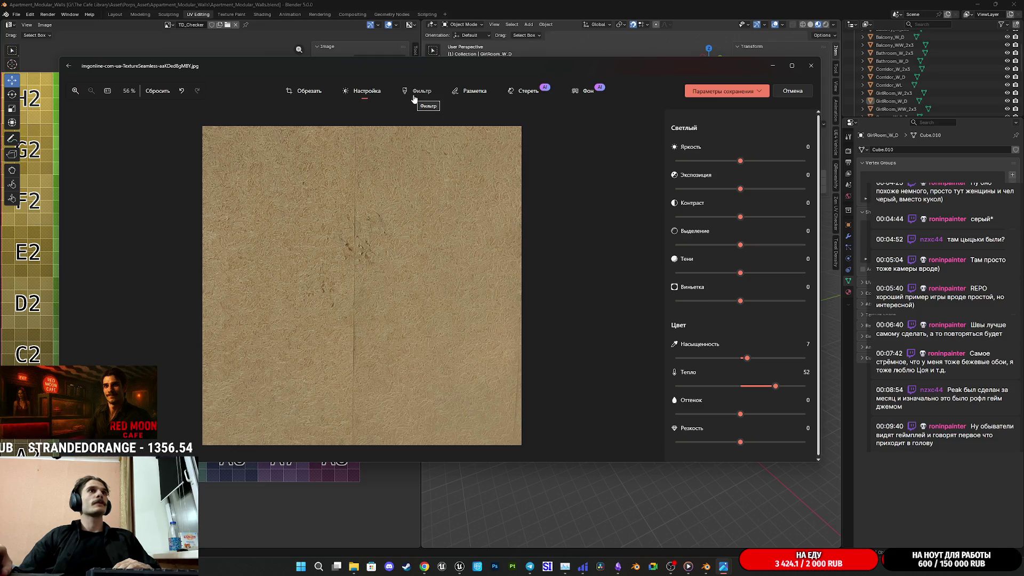
{"action": "mouse_move", "coordinate": [744, 188]}
{"action": "left_mouse_down"}
{"action": "mouse_move", "coordinate": [805, 191]}
{"action": "mouse_move", "coordinate": [779, 192]}
{"action": "left_mouse_up"}
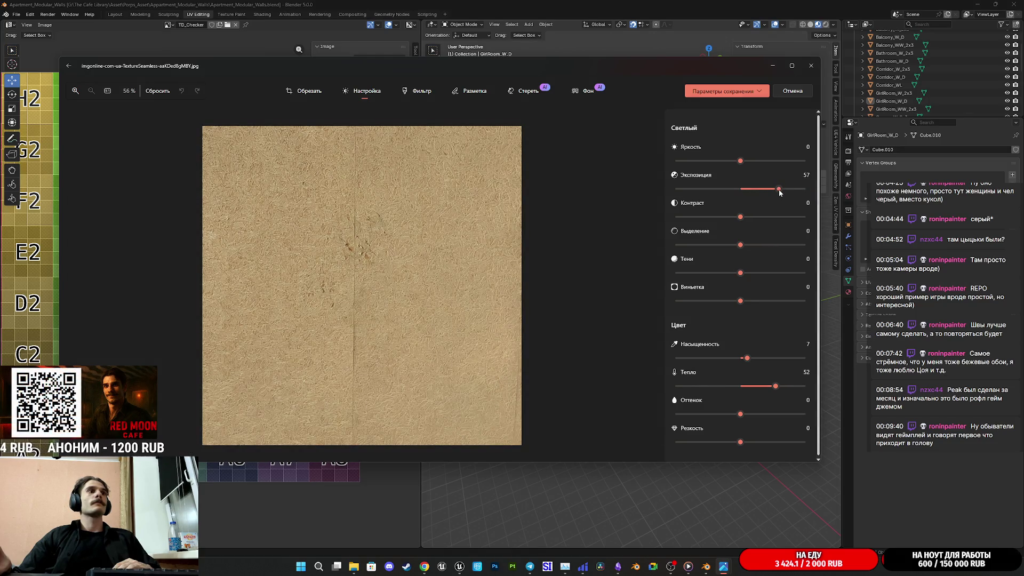
Save the edited beige texture through Параметры сохранения > Сохранить.
{"action": "left_click", "coordinate": [759, 91]}
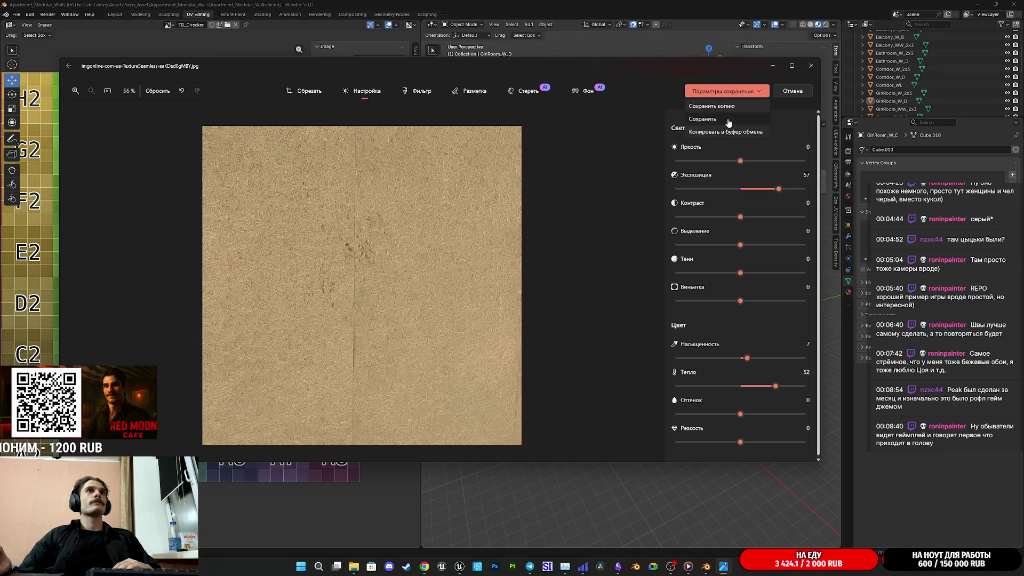
{"action": "left_click", "coordinate": [727, 120]}
{"action": "scroll", "coordinate": [400, 257], "scroll_direction": "up", "scroll_amount": 3}
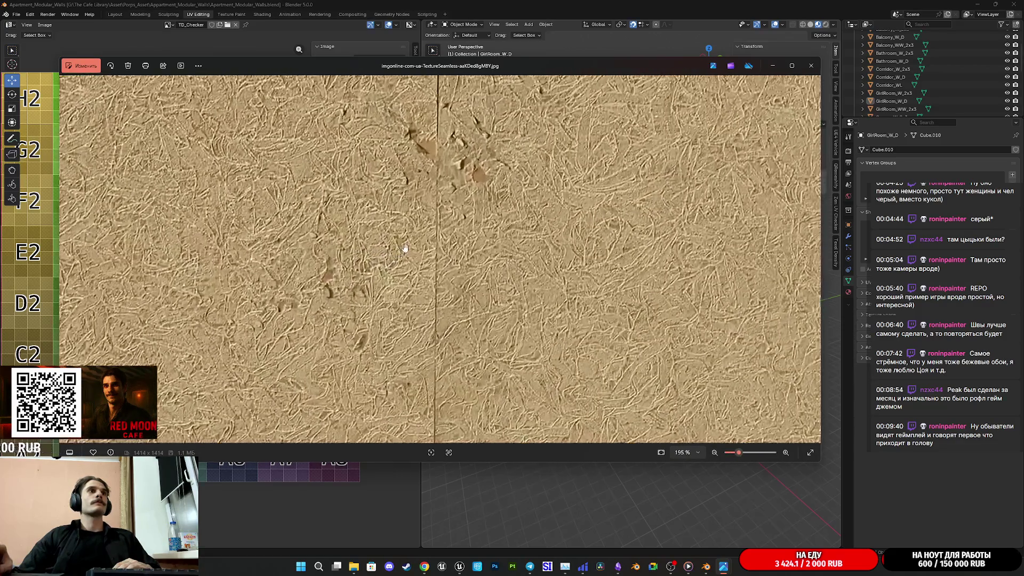
Zoom in and out on the saved beige texture in Photos, then close the viewer.
{"action": "scroll", "coordinate": [445, 241], "scroll_direction": "down", "scroll_amount": 3}
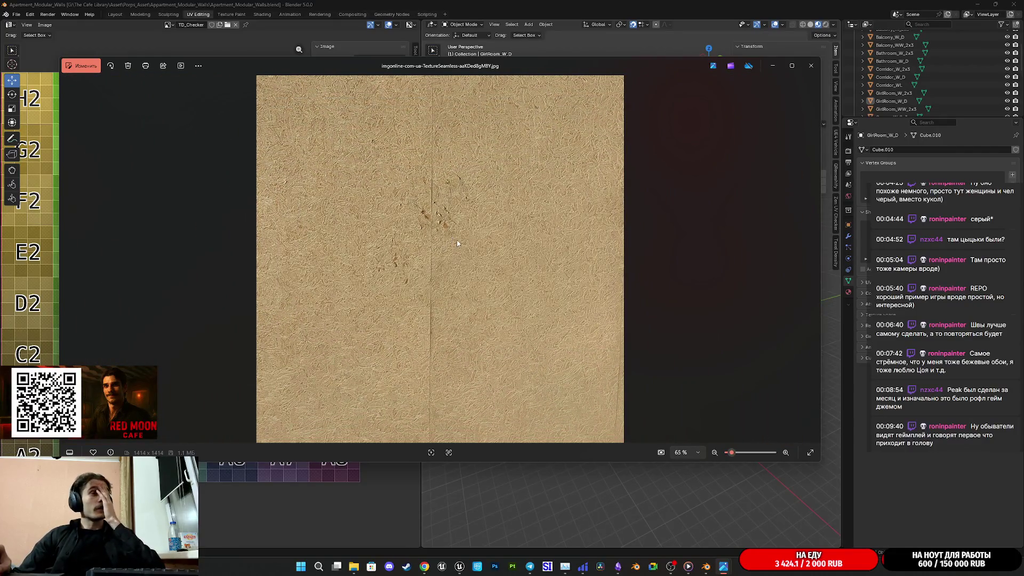
{"action": "scroll", "coordinate": [463, 212], "scroll_direction": "up", "scroll_amount": 3}
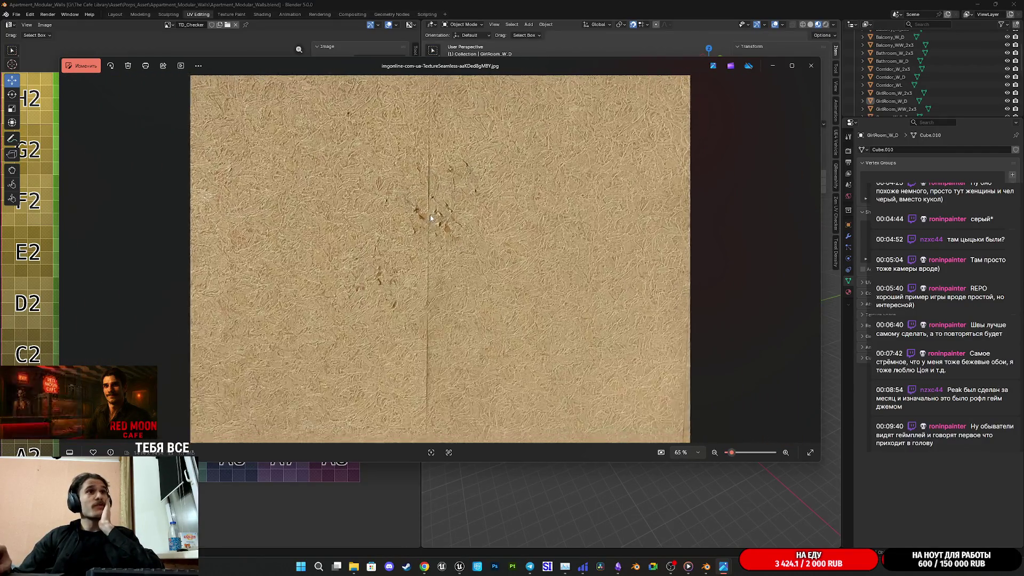
{"action": "scroll", "coordinate": [433, 214], "scroll_direction": "down", "scroll_amount": 3}
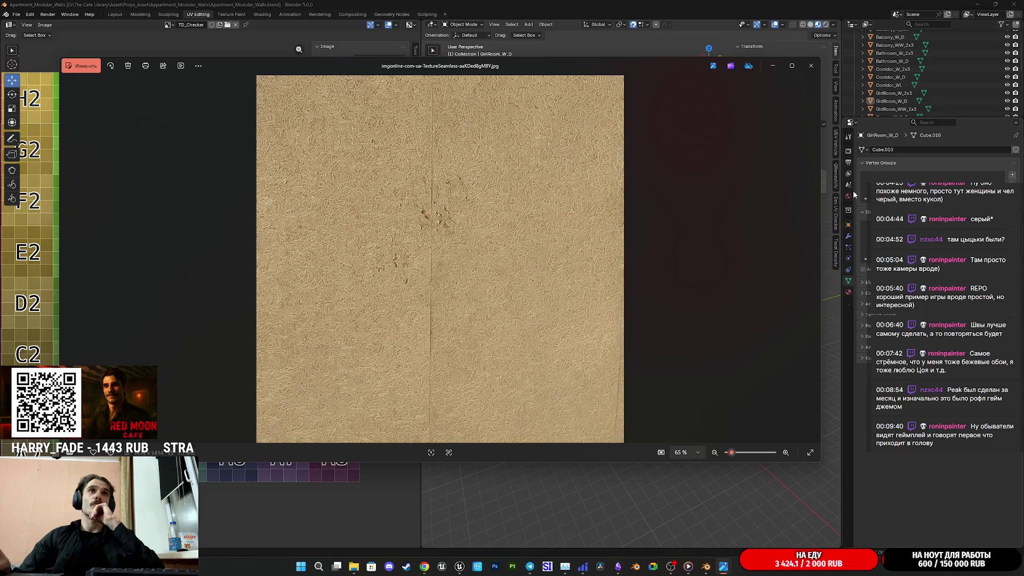
{"action": "left_click", "coordinate": [811, 66]}
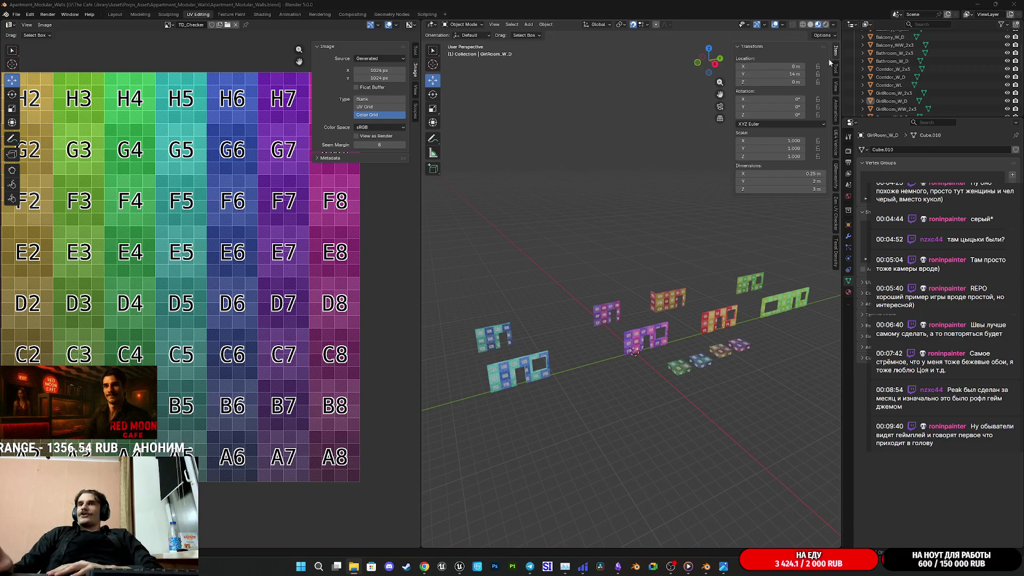
View the generated beige wall texture in the Microsoft Copilot conversation and close its full-screen preview.
{"action": "scroll", "coordinate": [725, 383], "scroll_direction": "up", "scroll_amount": 3}
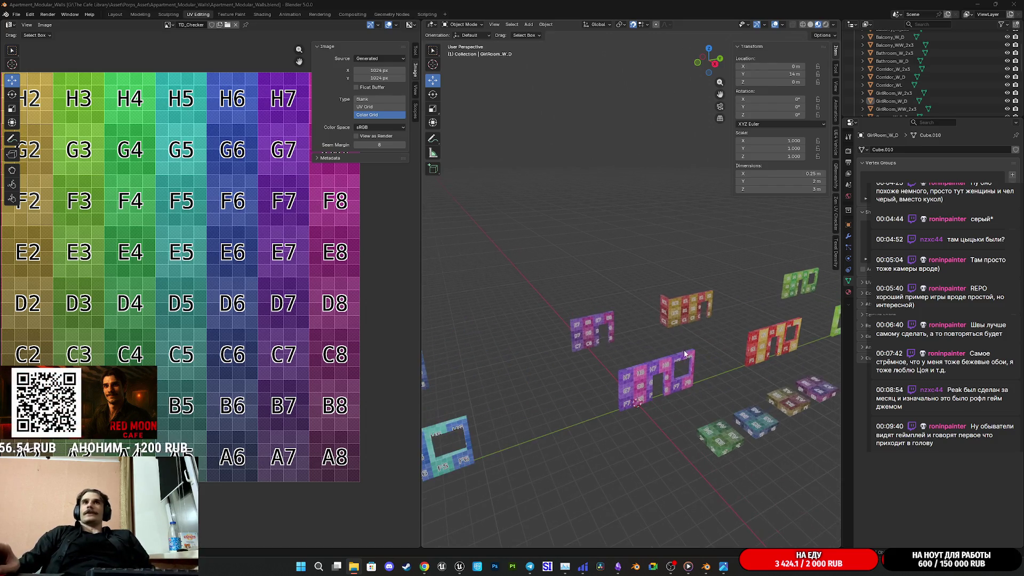
{"action": "left_click", "coordinate": [437, 548]}
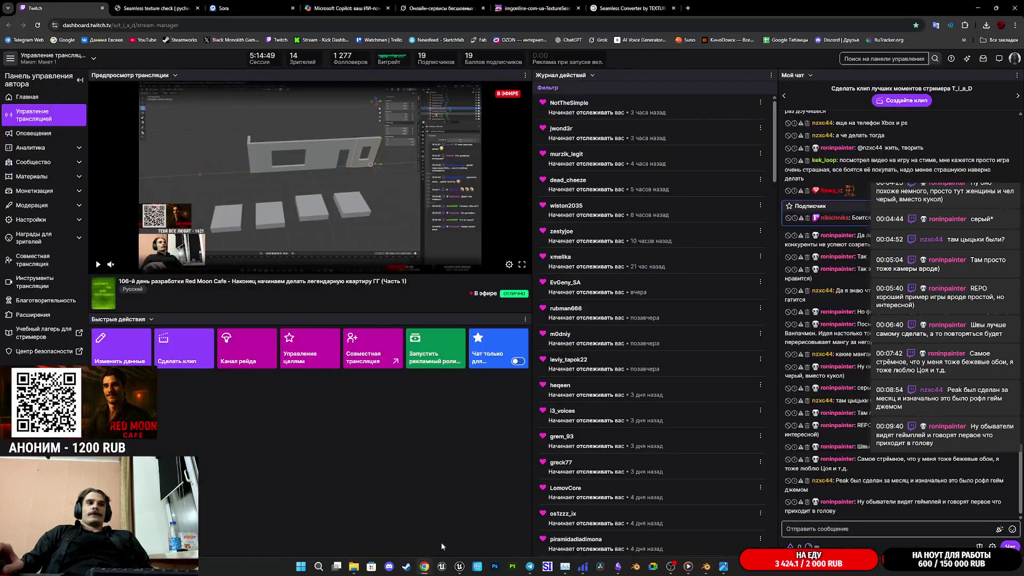
{"action": "left_click", "coordinate": [346, 8]}
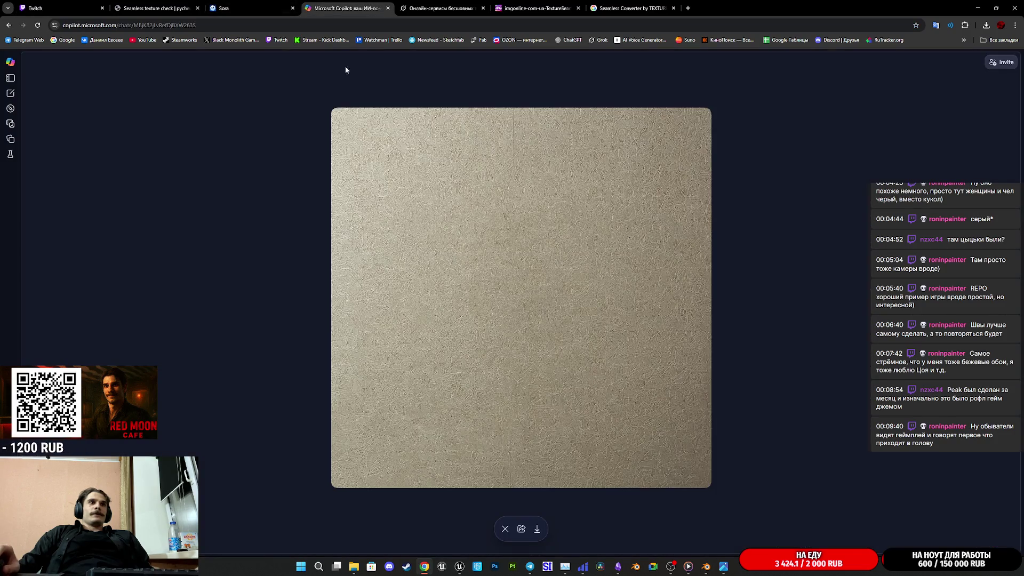
{"action": "left_click", "coordinate": [505, 528]}
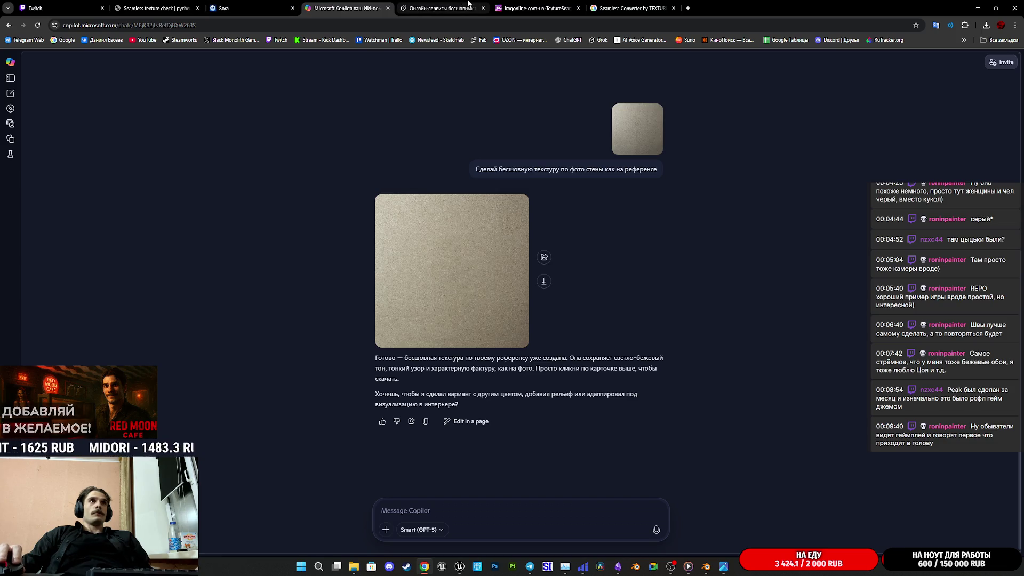
Compare with the first beige texture in Sora's My media, then bring up the wall photo 23423423.JPG.
{"action": "left_click", "coordinate": [257, 4]}
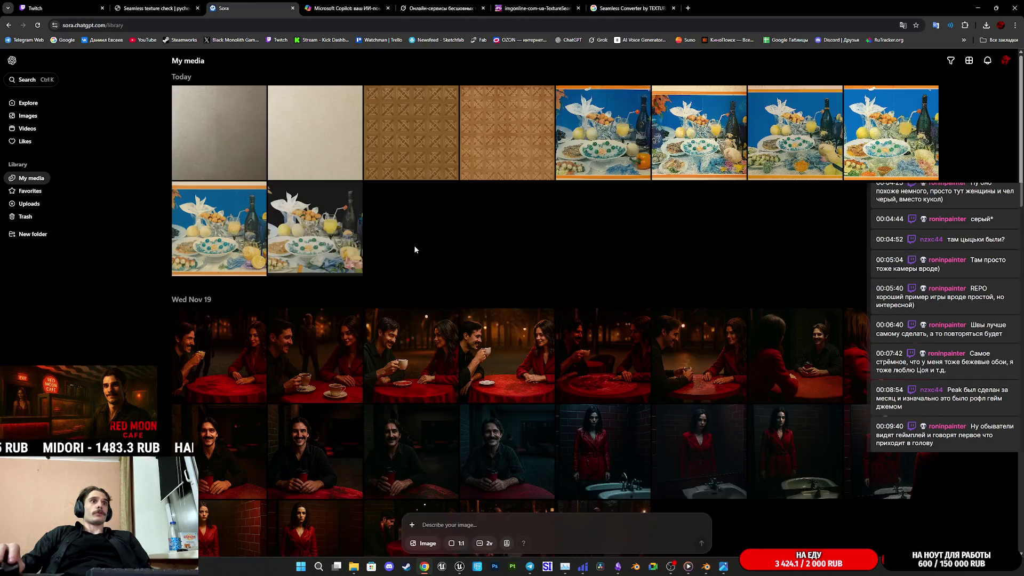
{"action": "left_click", "coordinate": [231, 138]}
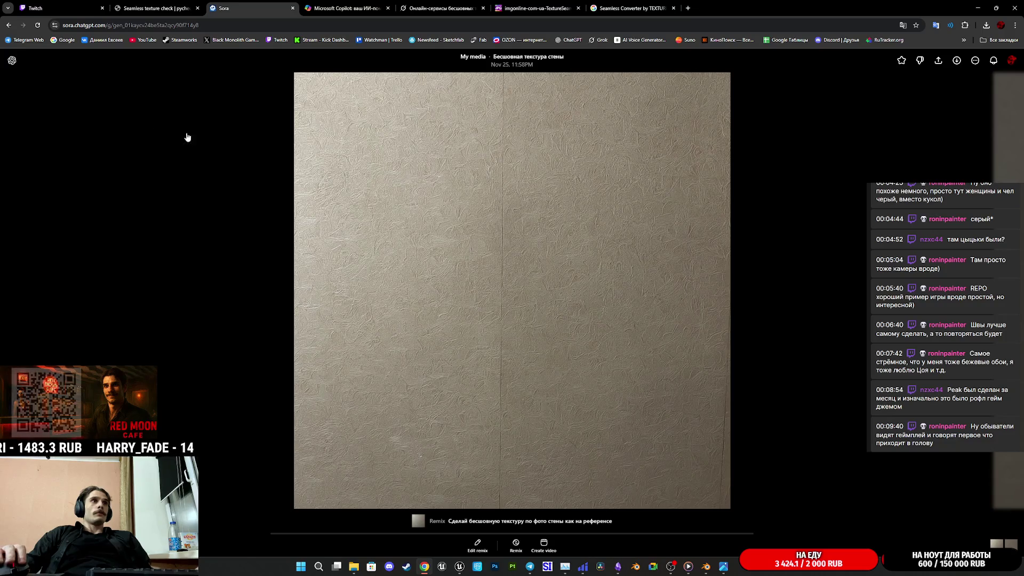
{"action": "key", "text": "Escape"}
{"action": "key", "text": "alt+Tab"}
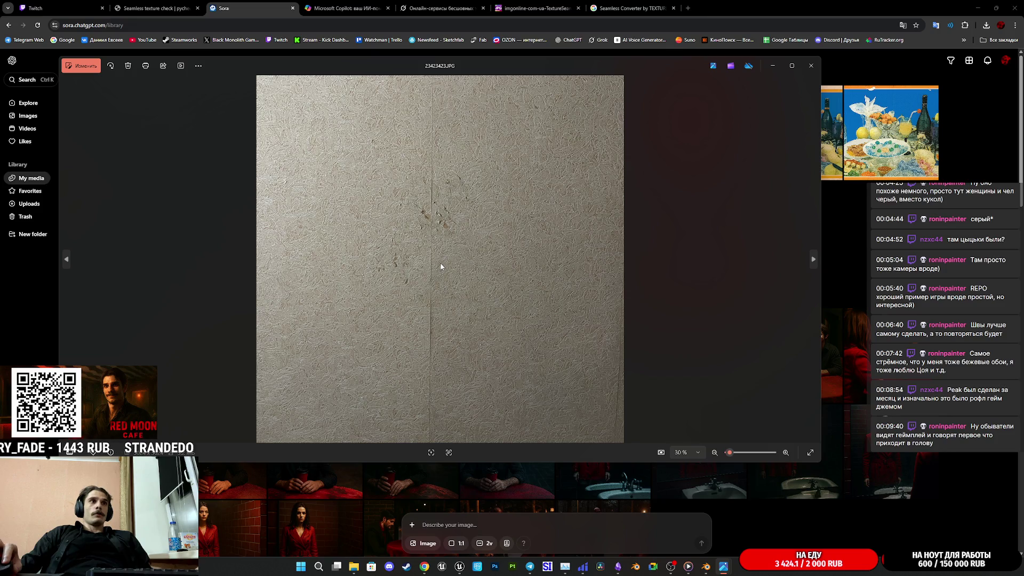
Zoom into the wall photo and the imgonline seamless texture, closing each afterwards.
{"action": "scroll", "coordinate": [440, 267], "scroll_direction": "up", "scroll_amount": 3}
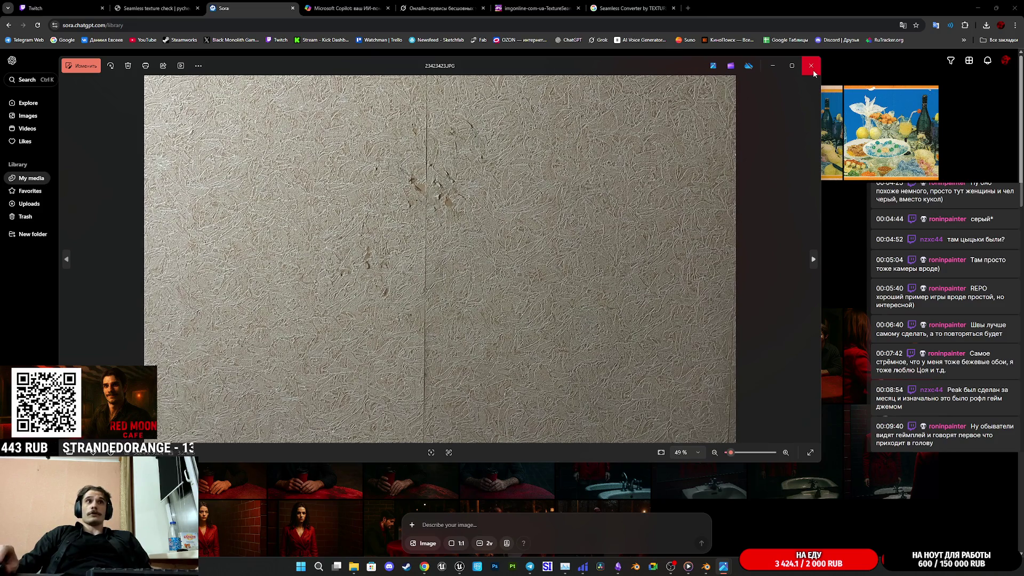
{"action": "left_click", "coordinate": [810, 67]}
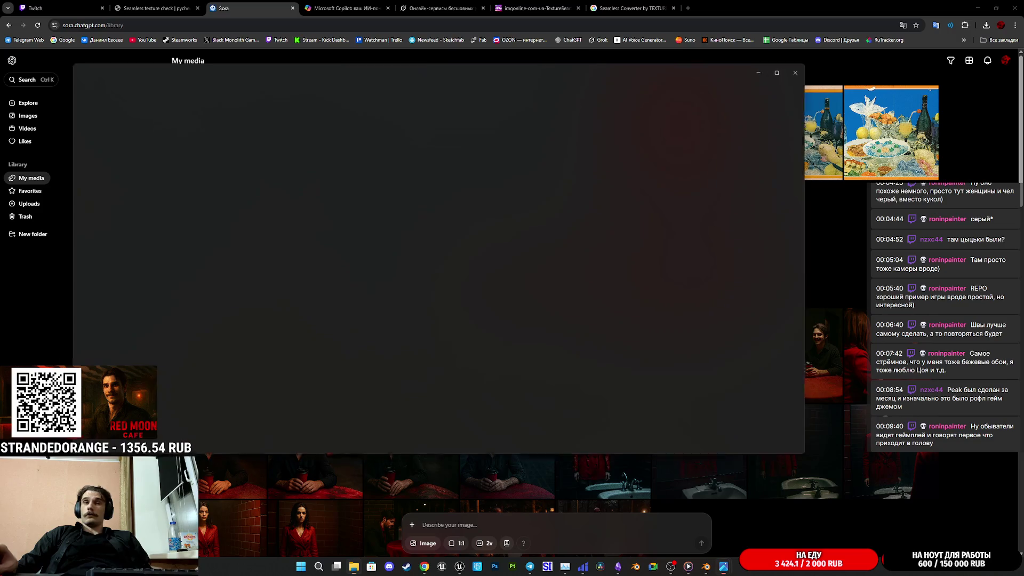
{"action": "scroll", "coordinate": [433, 314], "scroll_direction": "up", "scroll_amount": 3}
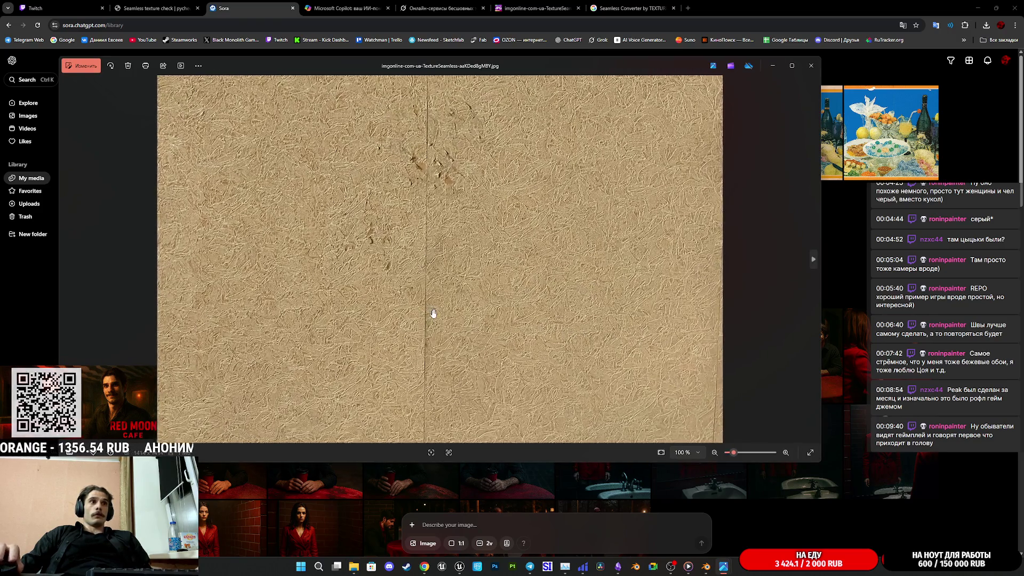
{"action": "scroll", "coordinate": [433, 314], "scroll_direction": "up", "scroll_amount": 2}
{"action": "scroll", "coordinate": [433, 314], "scroll_direction": "down", "scroll_amount": 2}
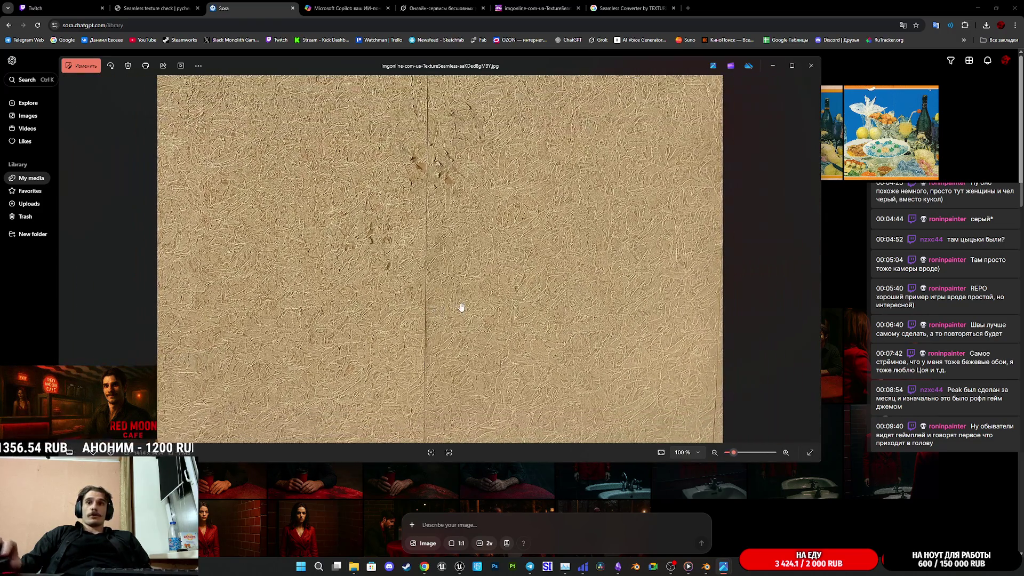
{"action": "left_click", "coordinate": [811, 66]}
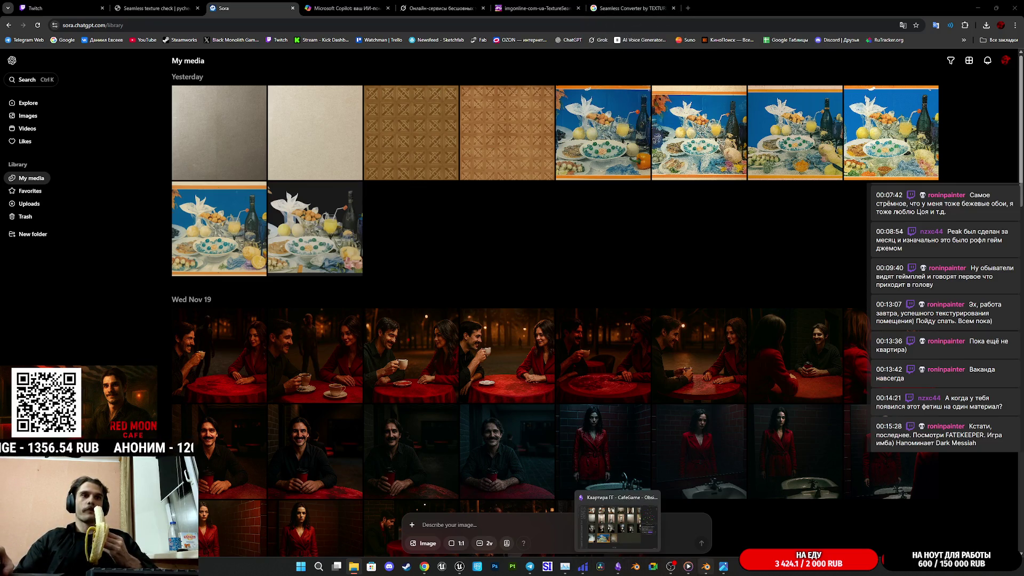
Start a Play-in-Editor session of the cafe level in Unreal's CafeGame project.
{"action": "mouse_move", "coordinate": [705, 566]}
{"action": "left_click", "coordinate": [459, 566]}
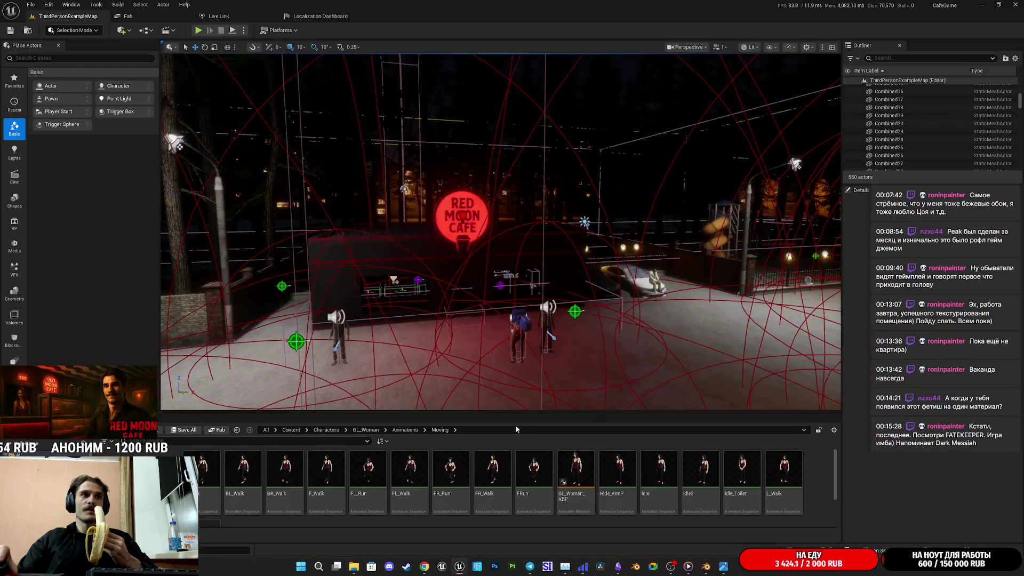
{"action": "left_click", "coordinate": [201, 31]}
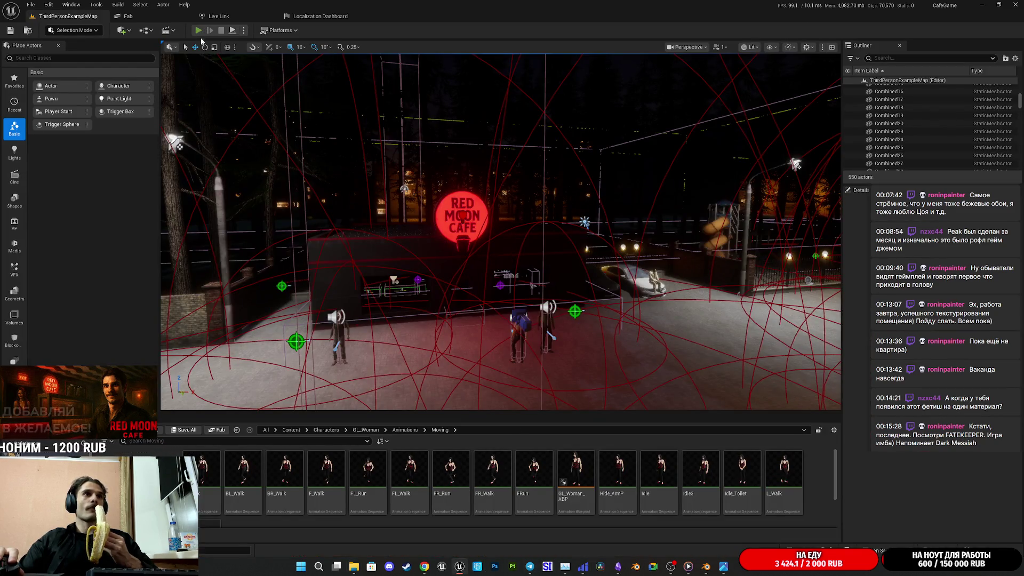
Walk from the entrance through the cafe into the restroom and over to the sink.
{"action": "key", "text": "w"}
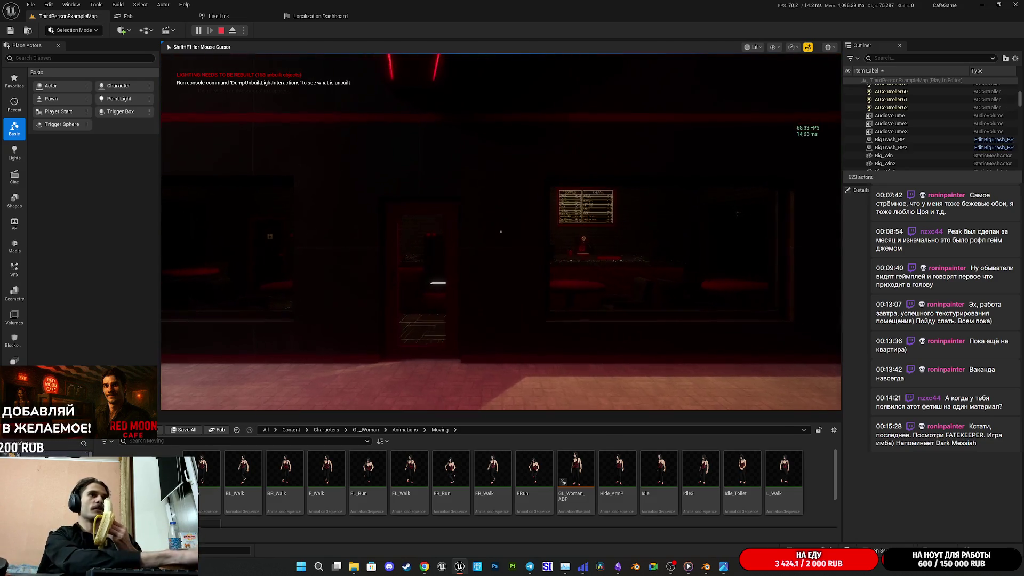
{"action": "key", "text": "w"}
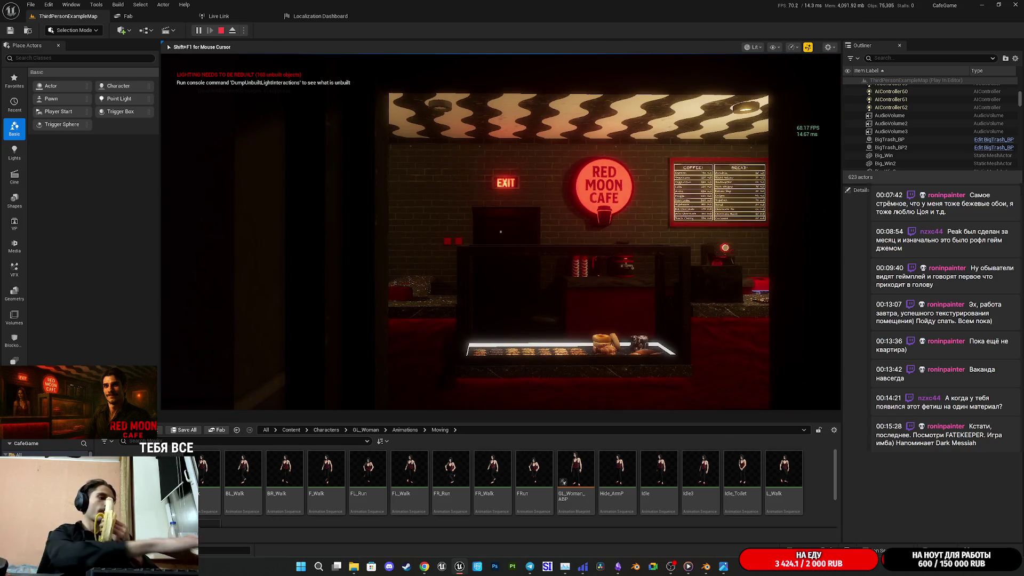
{"action": "key", "text": "w"}
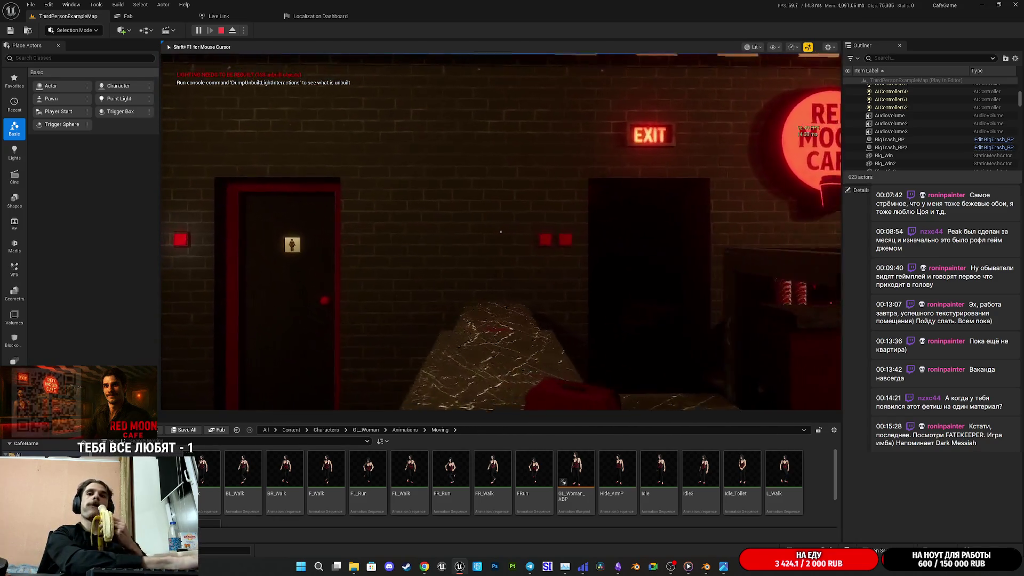
{"action": "key", "text": "w"}
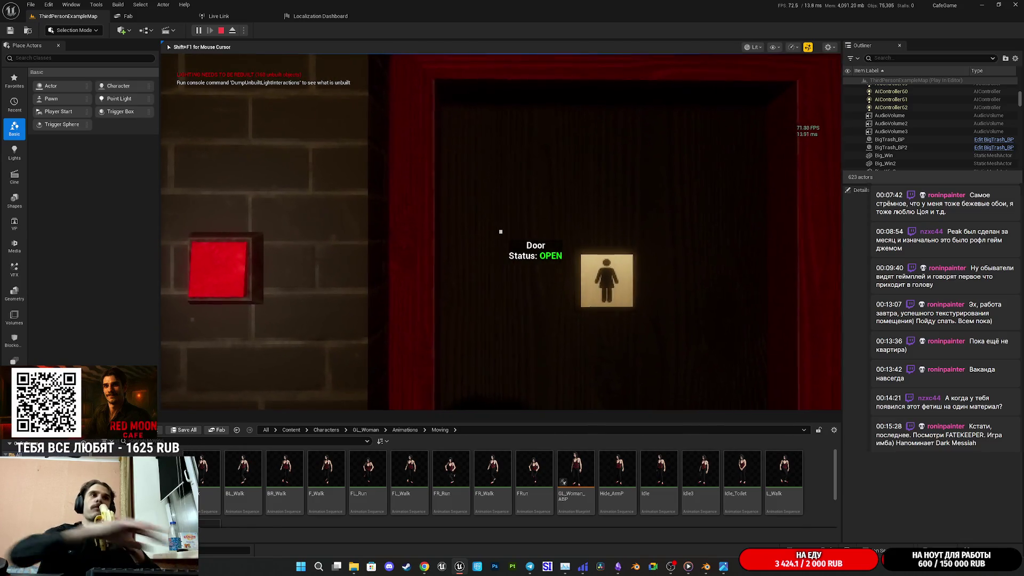
{"action": "key", "text": "w"}
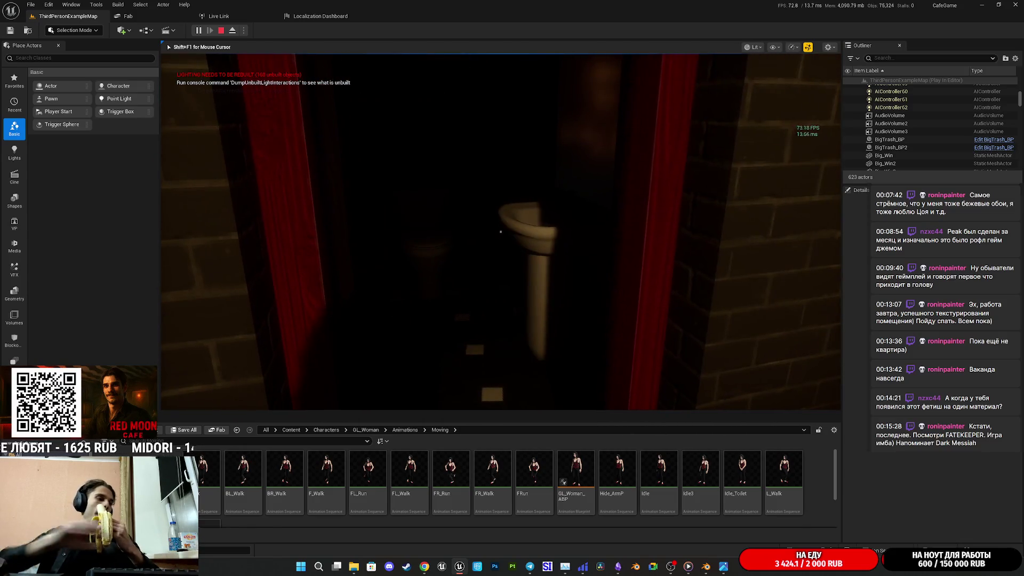
{"action": "key", "text": "w"}
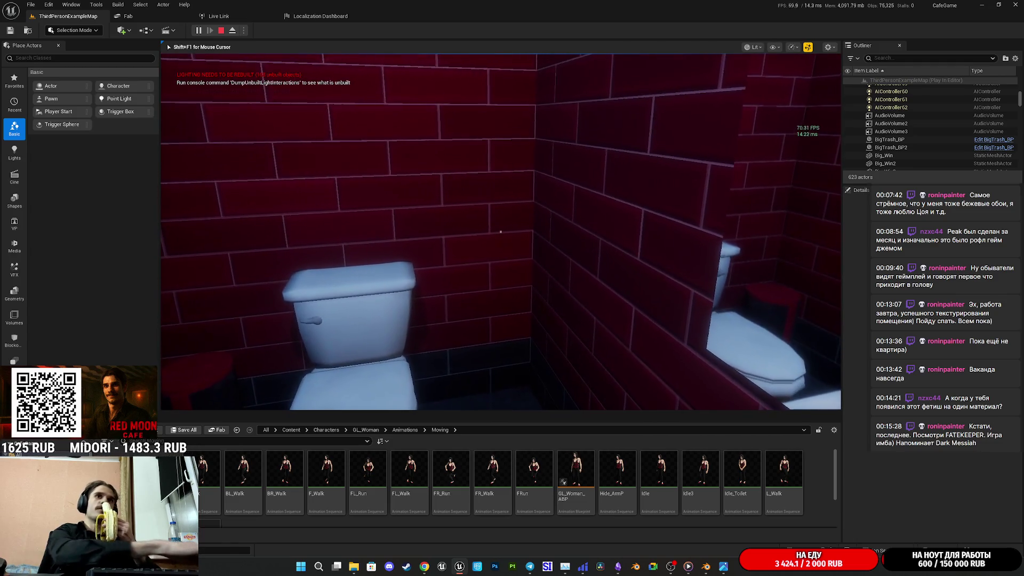
{"action": "key", "text": "w"}
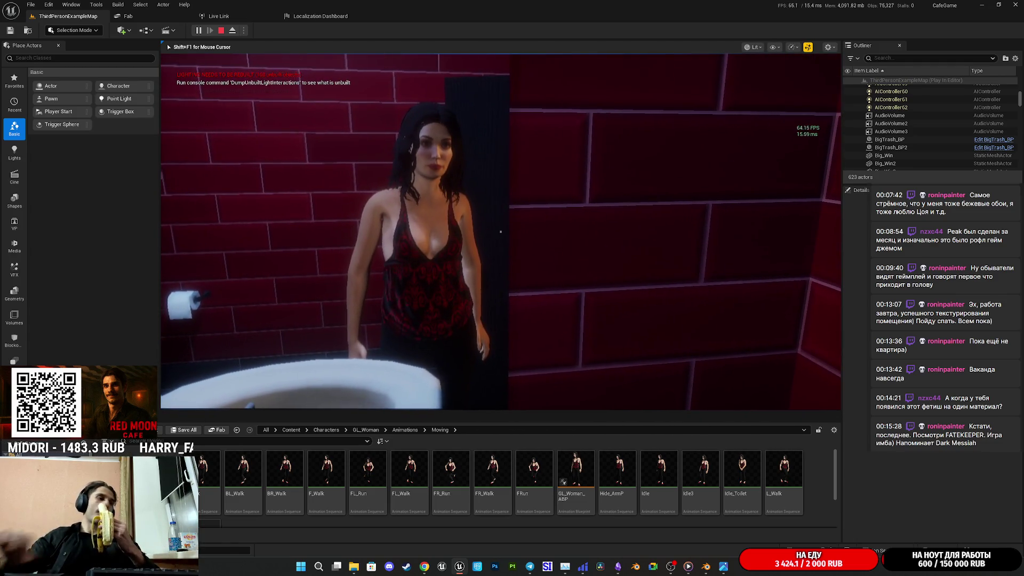
{"action": "key", "text": "w"}
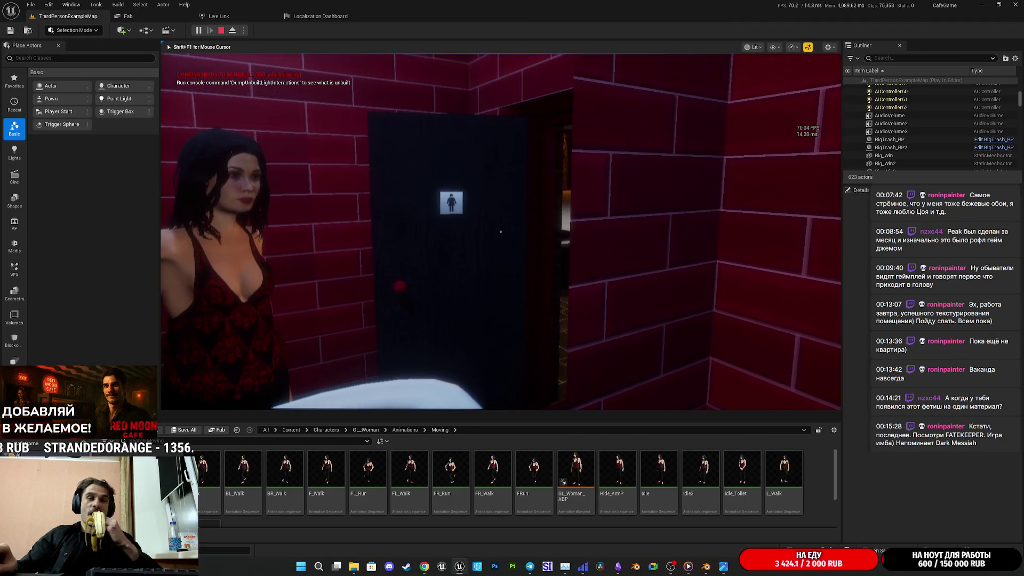
Walk out of the restroom and across the dining hall to the window.
{"action": "key", "text": "w"}
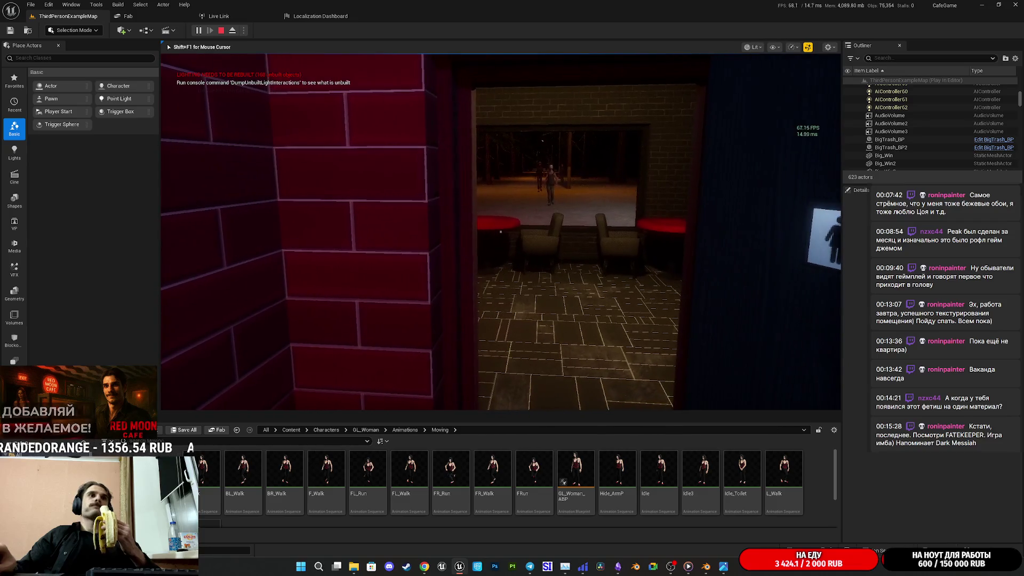
{"action": "key", "text": "w"}
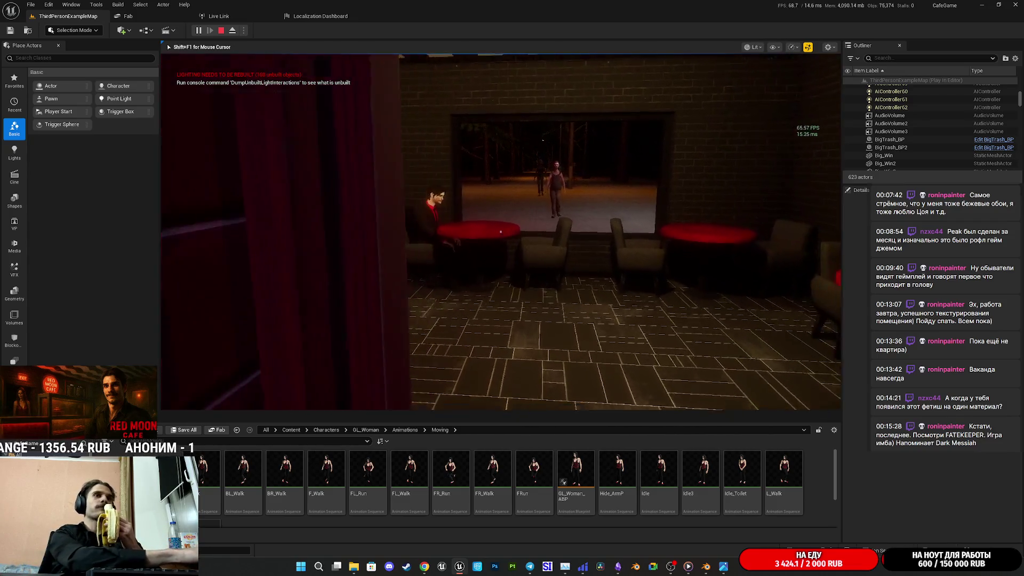
{"action": "key", "text": "w"}
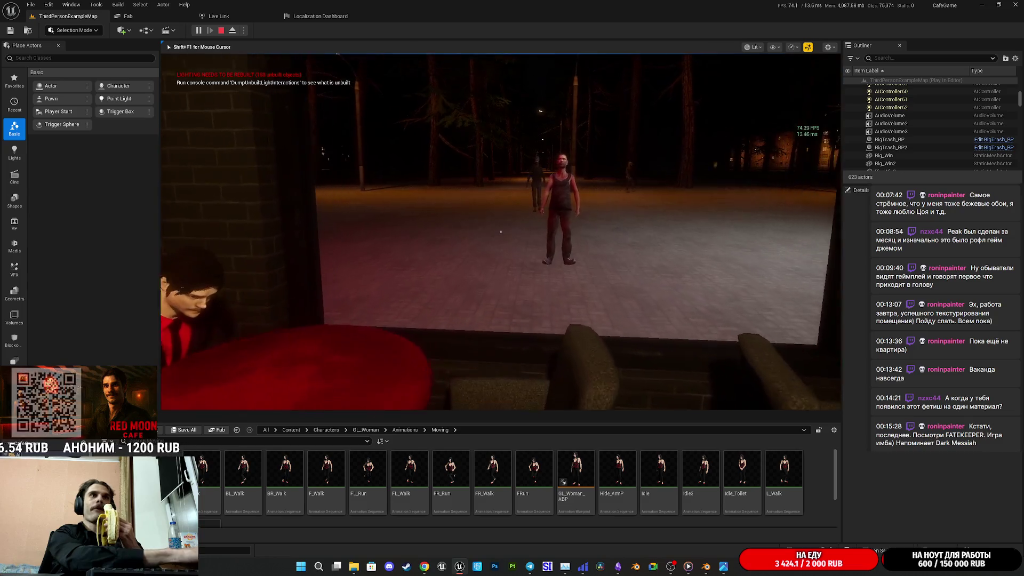
{"action": "mouse_move", "coordinate": [500, 231]}
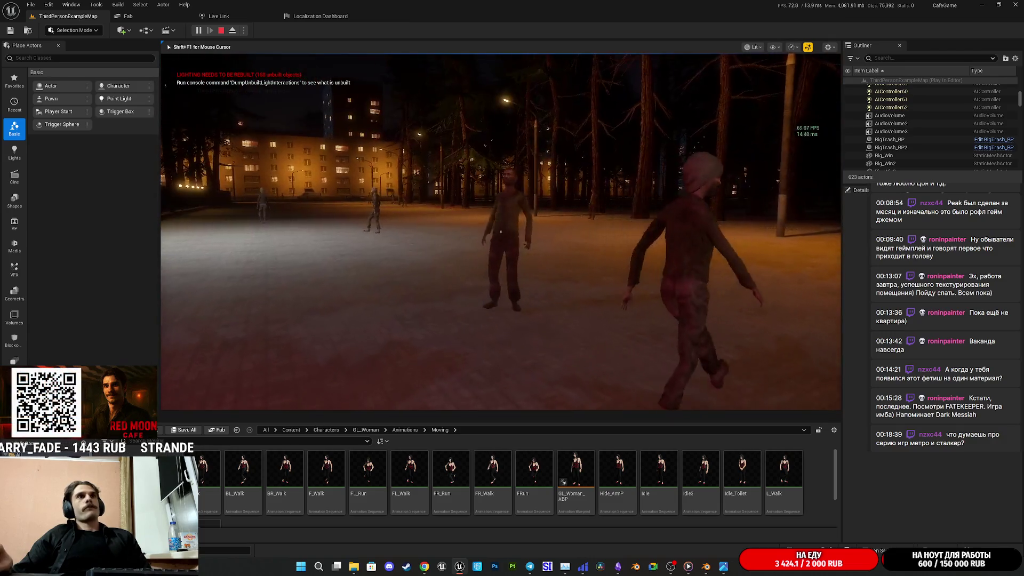
{"action": "key", "text": "Escape"}
{"action": "key", "text": "F11"}
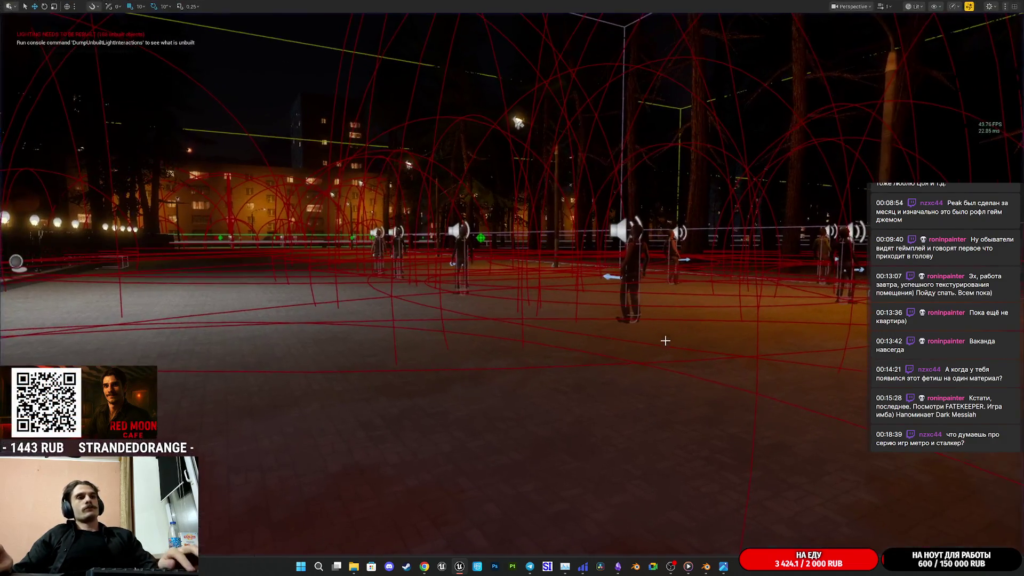
{"action": "key", "text": "F11"}
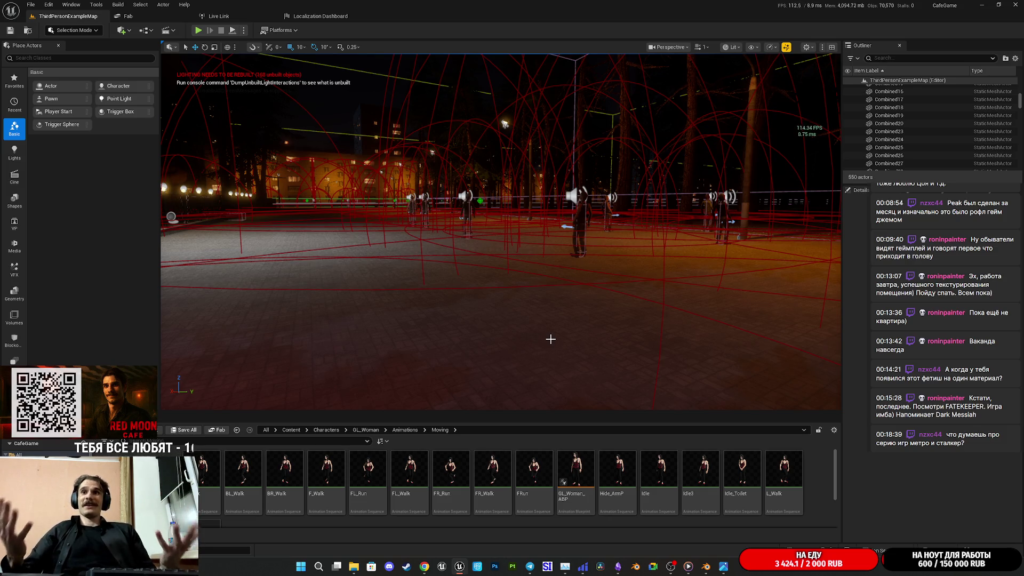
{"action": "right_click_drag", "start_coordinate": [576, 306], "coordinate": [578, 306]}
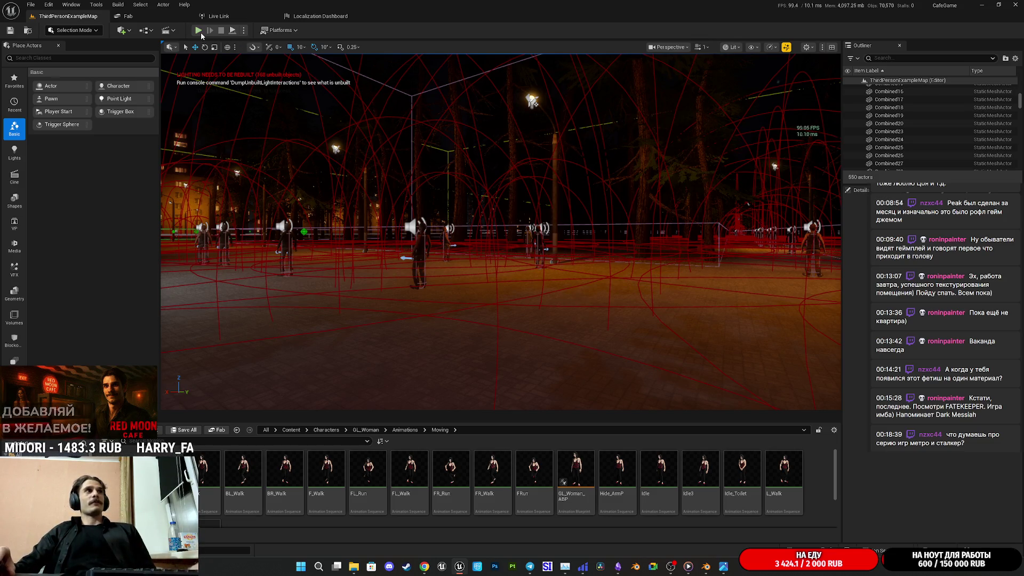
{"action": "key", "text": "alt+p"}
Run and stop an F11 play-test of the level, then minimize the Unreal Editor window.
{"action": "key", "text": "F11"}
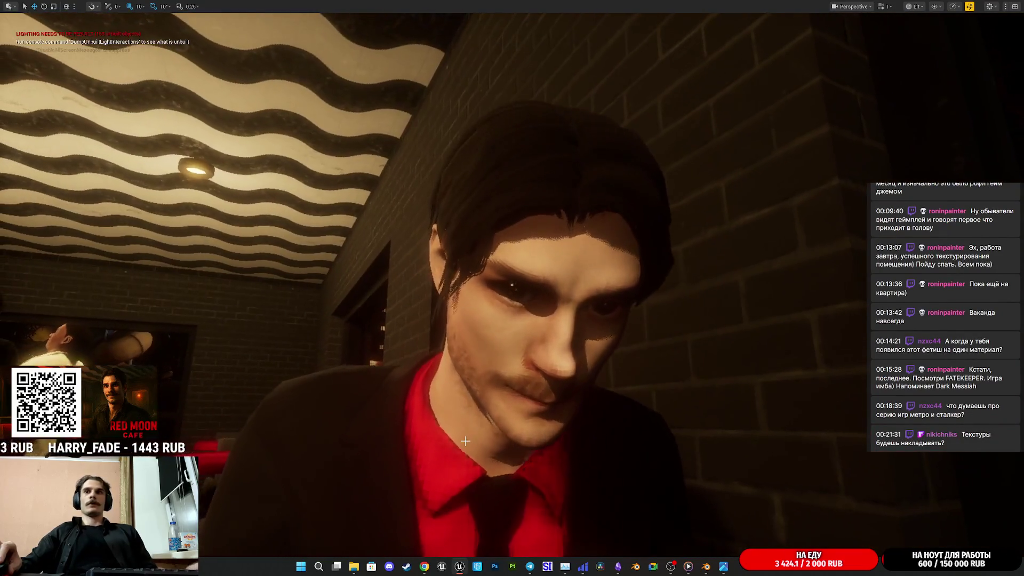
{"action": "key", "text": "g"}
{"action": "key", "text": "F11"}
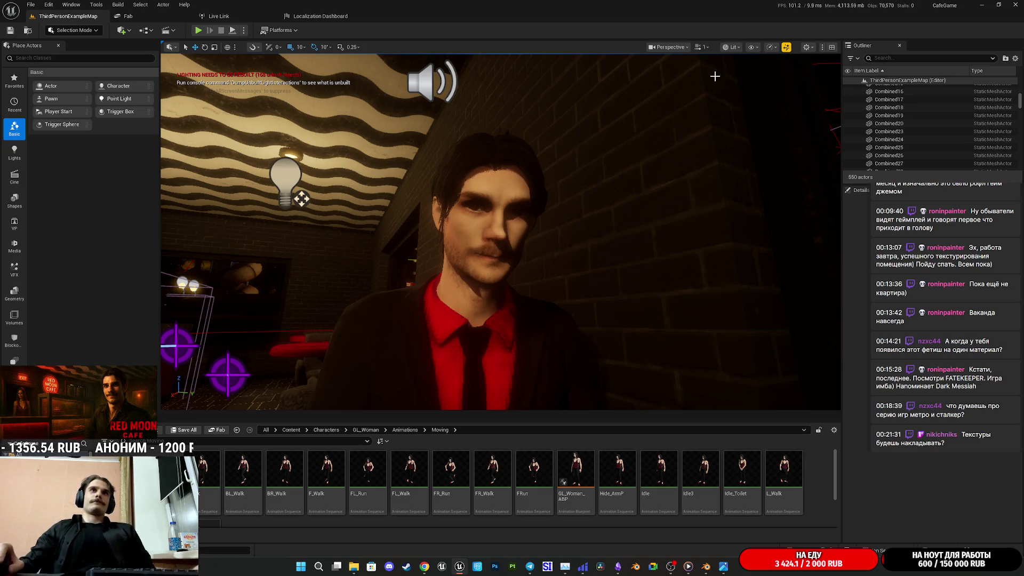
{"action": "left_click", "coordinate": [786, 47]}
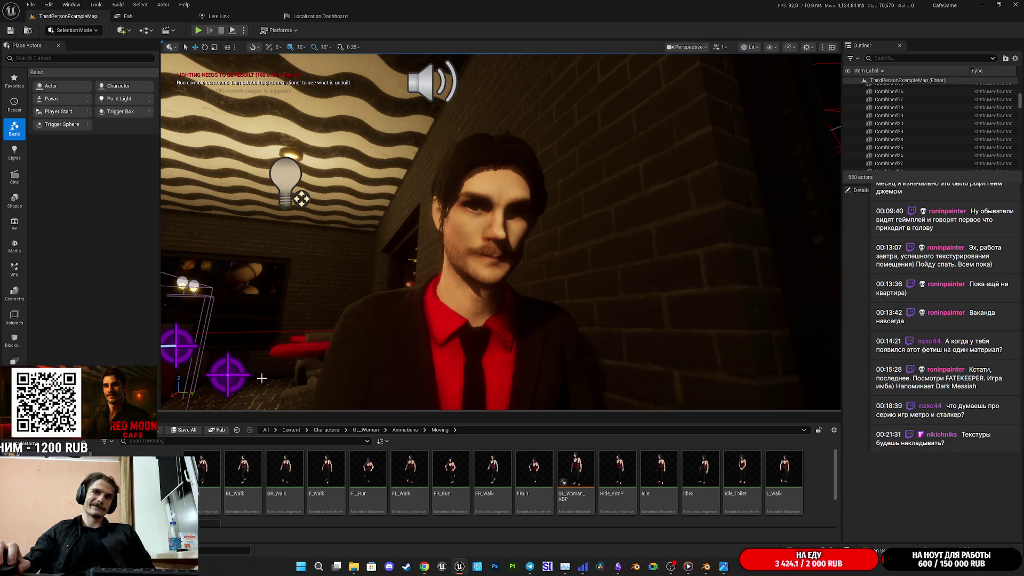
{"action": "left_click", "coordinate": [981, 5]}
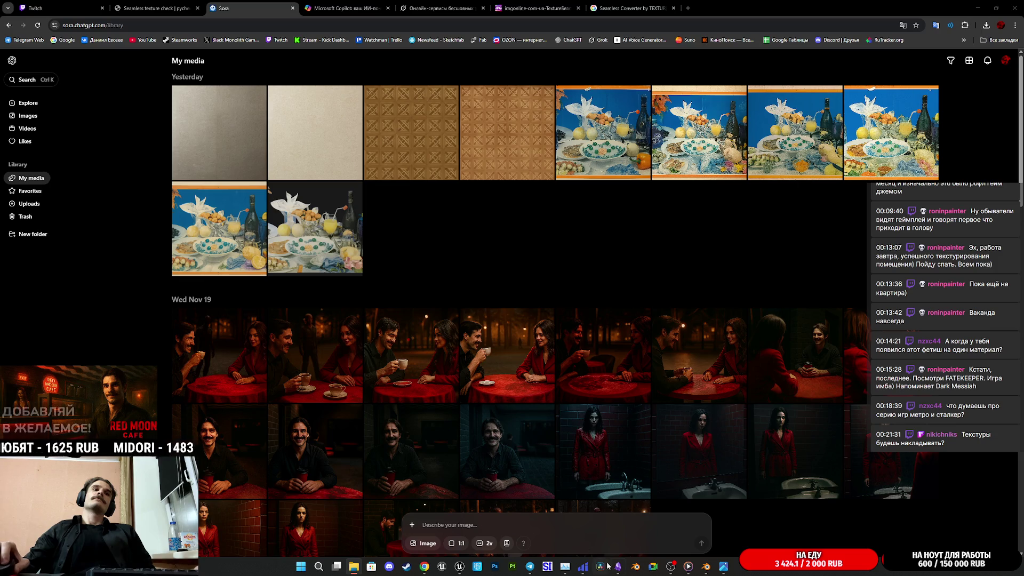
{"action": "mouse_move", "coordinate": [618, 571]}
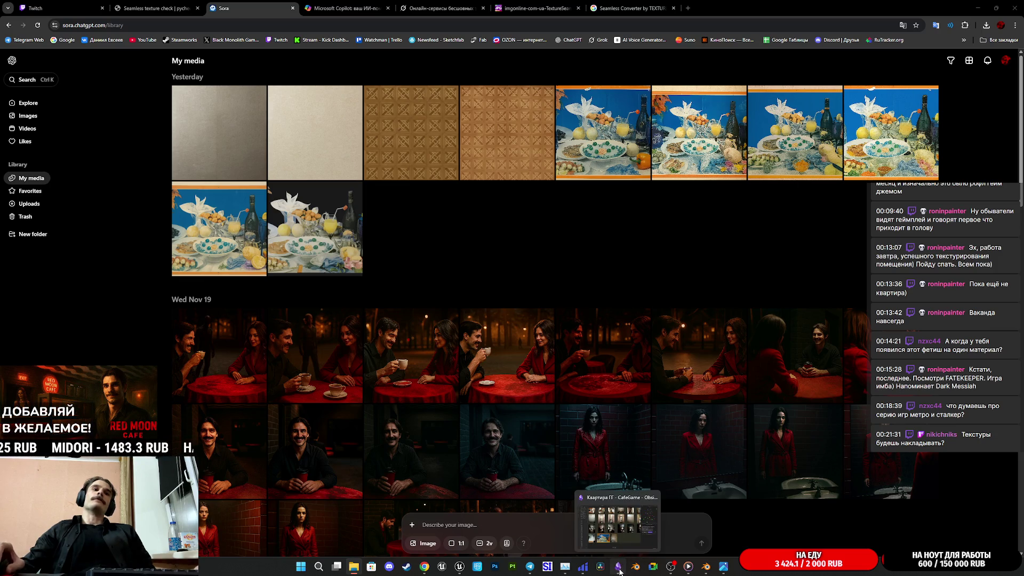
{"action": "mouse_move", "coordinate": [699, 574]}
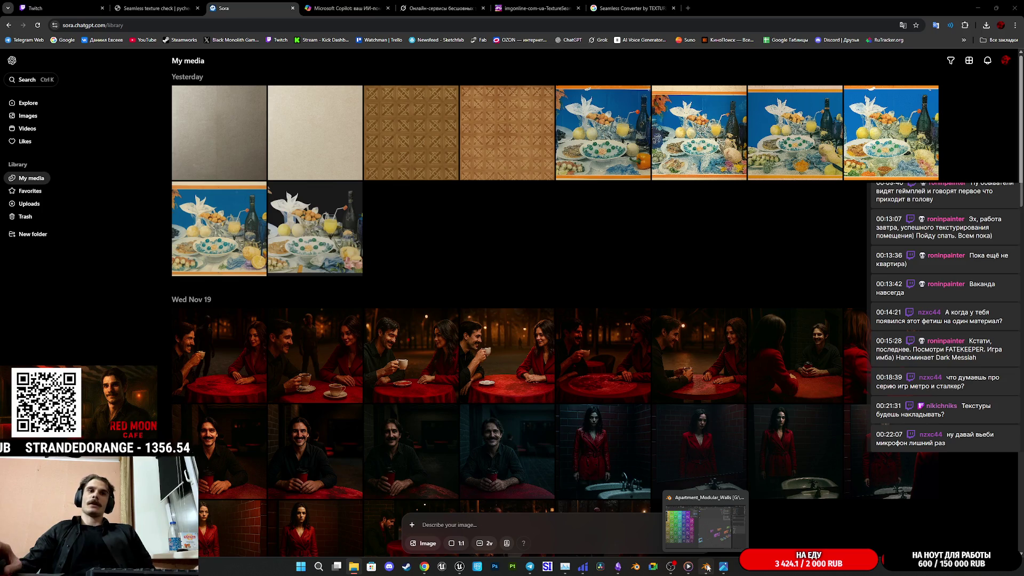
{"action": "left_click", "coordinate": [712, 538]}
Duplicate one of the small wall blocks and place the copy beside the others.
{"action": "mouse_move", "coordinate": [664, 371]}
{"action": "middle_mouse_down"}
{"action": "mouse_move", "coordinate": [699, 357]}
{"action": "mouse_move", "coordinate": [688, 378]}
{"action": "mouse_move", "coordinate": [695, 401]}
{"action": "mouse_move", "coordinate": [668, 397]}
{"action": "mouse_move", "coordinate": [638, 370]}
{"action": "middle_mouse_up"}
{"action": "scroll", "coordinate": [620, 361], "scroll_direction": "up", "scroll_amount": 5}
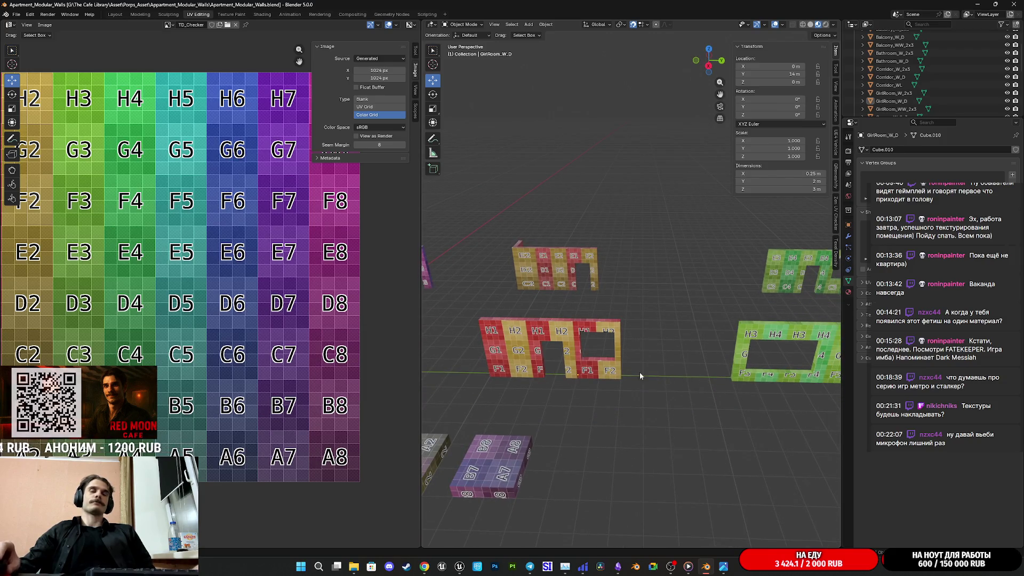
{"action": "mouse_move", "coordinate": [627, 376]}
{"action": "middle_mouse_down", "text": "shift"}
{"action": "mouse_move", "coordinate": [744, 388]}
{"action": "mouse_move", "coordinate": [620, 328]}
{"action": "mouse_move", "coordinate": [664, 334]}
{"action": "mouse_move", "coordinate": [604, 346]}
{"action": "middle_mouse_up", "text": "shift"}
{"action": "left_click", "coordinate": [566, 331]}
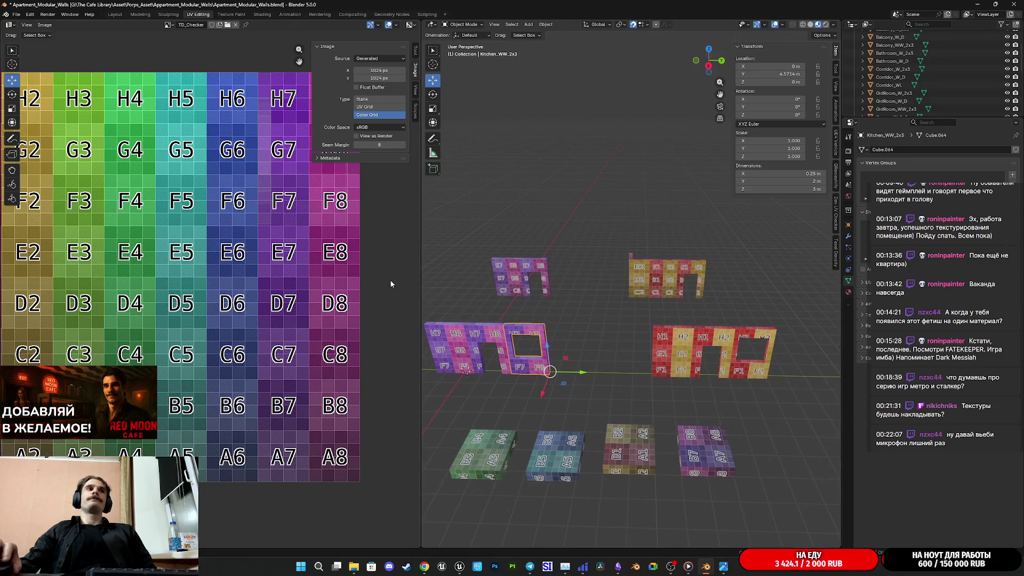
{"action": "scroll", "coordinate": [632, 407], "scroll_direction": "down", "scroll_amount": 2}
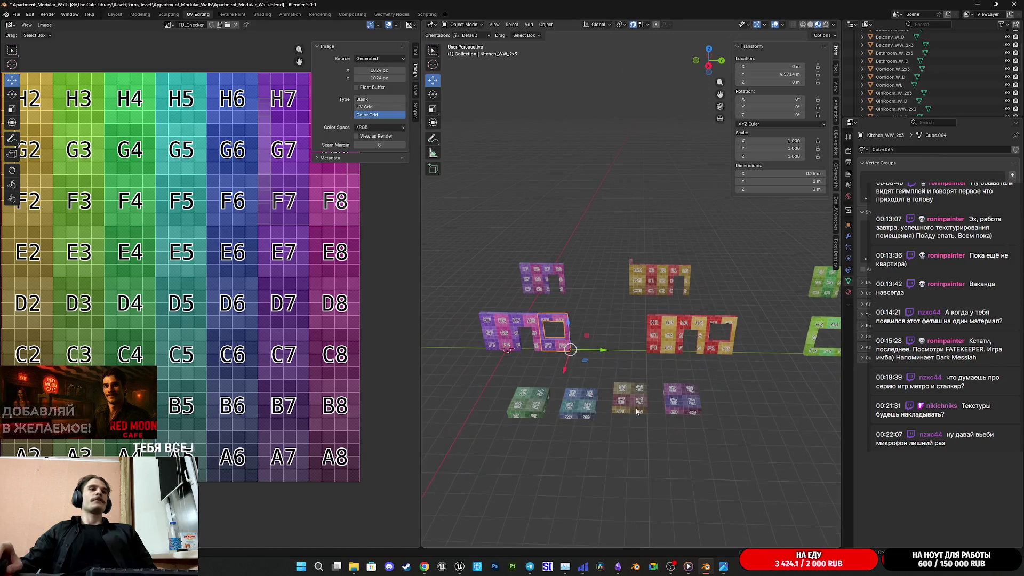
{"action": "left_click", "coordinate": [686, 404]}
{"action": "key", "text": "shift+d"}
{"action": "right_click", "coordinate": [686, 405]}
{"action": "middle_click_drag", "start_coordinate": [686, 410], "coordinate": [568, 424], "text": "shift"}
{"action": "mouse_move", "coordinate": [569, 425]}
{"action": "left_mouse_down"}
{"action": "mouse_move", "coordinate": [634, 424]}
{"action": "mouse_move", "coordinate": [585, 422]}
{"action": "left_mouse_up"}
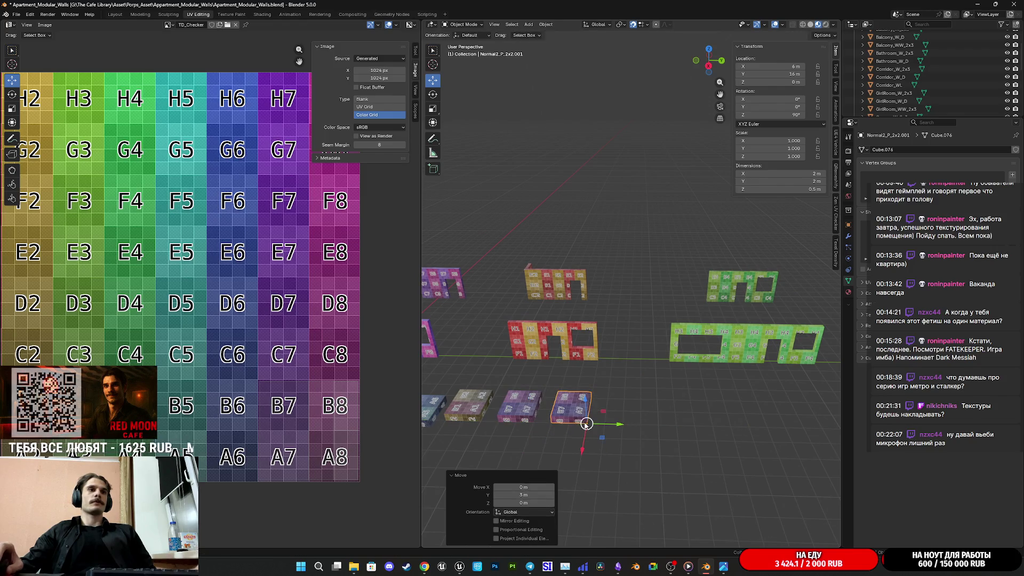
Check the duplicate block's and GirlRoom_WW_2x3's meshes in Edit Mode.
{"action": "key", "text": "Tab"}
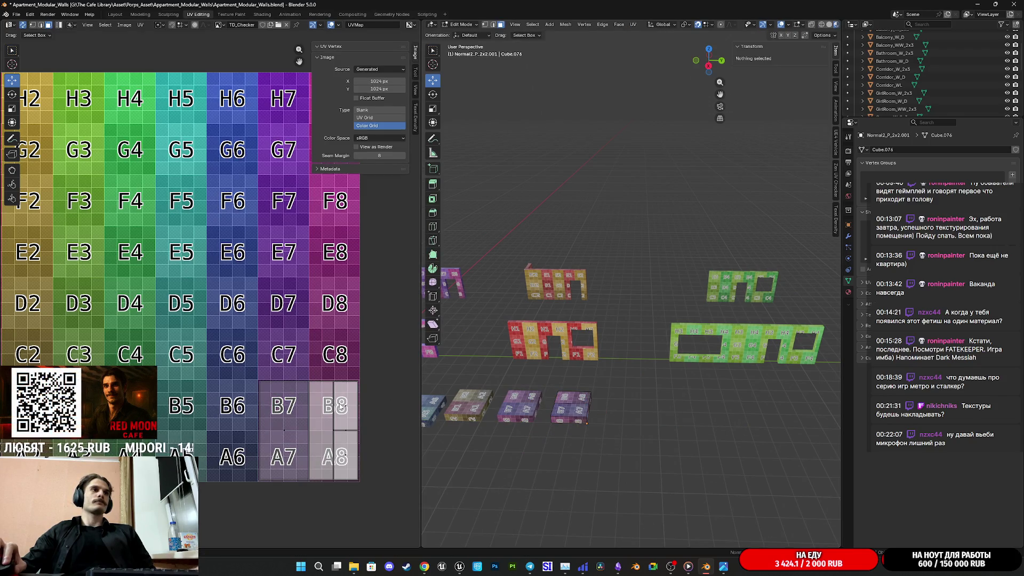
{"action": "key", "text": "Tab"}
{"action": "left_click", "coordinate": [581, 327]}
{"action": "key", "text": "Tab"}
{"action": "key", "text": "Tab"}
{"action": "left_click", "coordinate": [695, 332]}
{"action": "key", "text": "Tab"}
{"action": "key", "text": "Tab"}
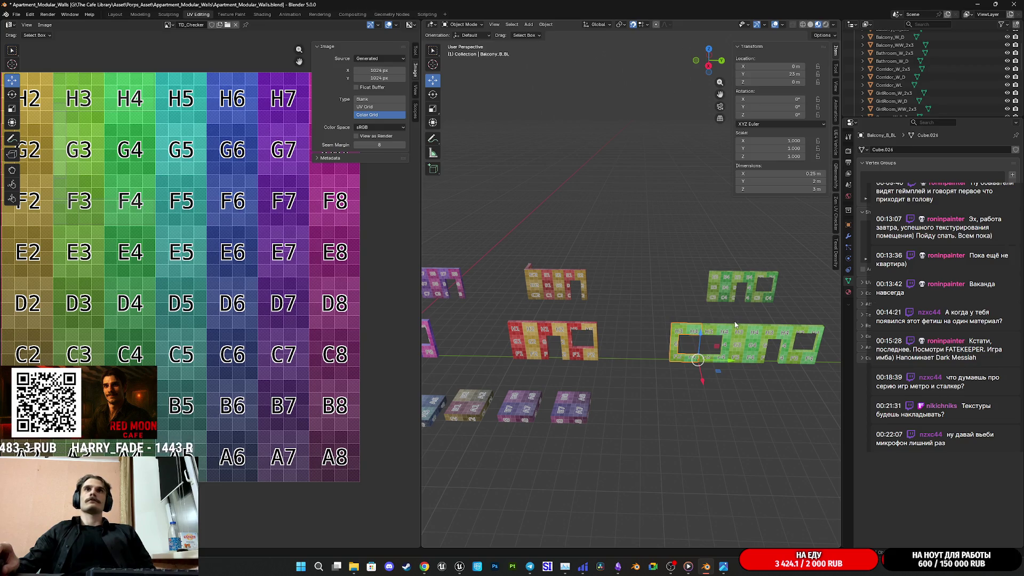
Select the GirlRoom_W_D wall piece after passing over Balcony_W_D.
{"action": "middle_click_drag", "start_coordinate": [682, 326], "coordinate": [488, 351], "text": "shift"}
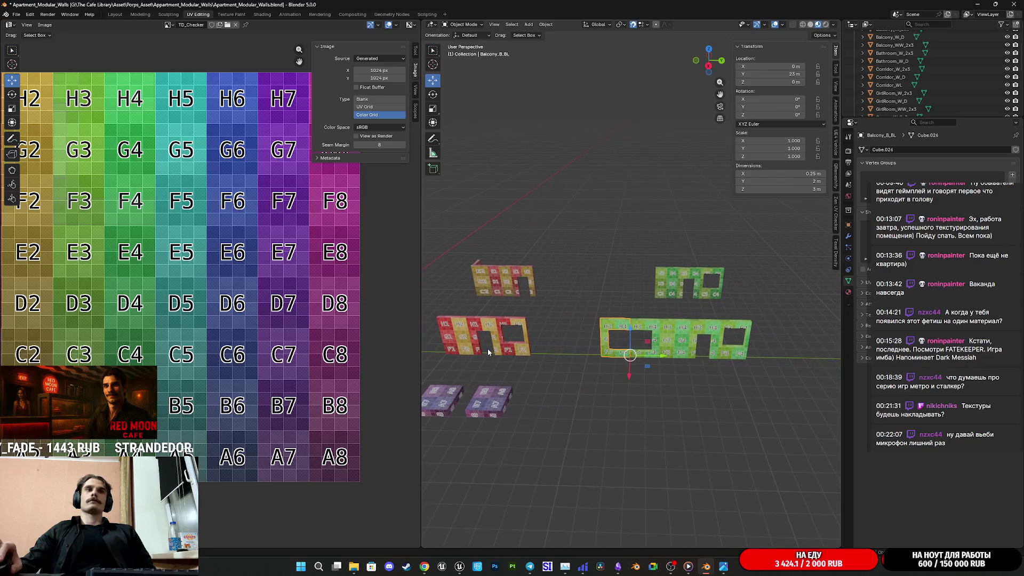
{"action": "left_click", "coordinate": [700, 323]}
{"action": "scroll", "coordinate": [677, 318], "scroll_direction": "down", "scroll_amount": 3}
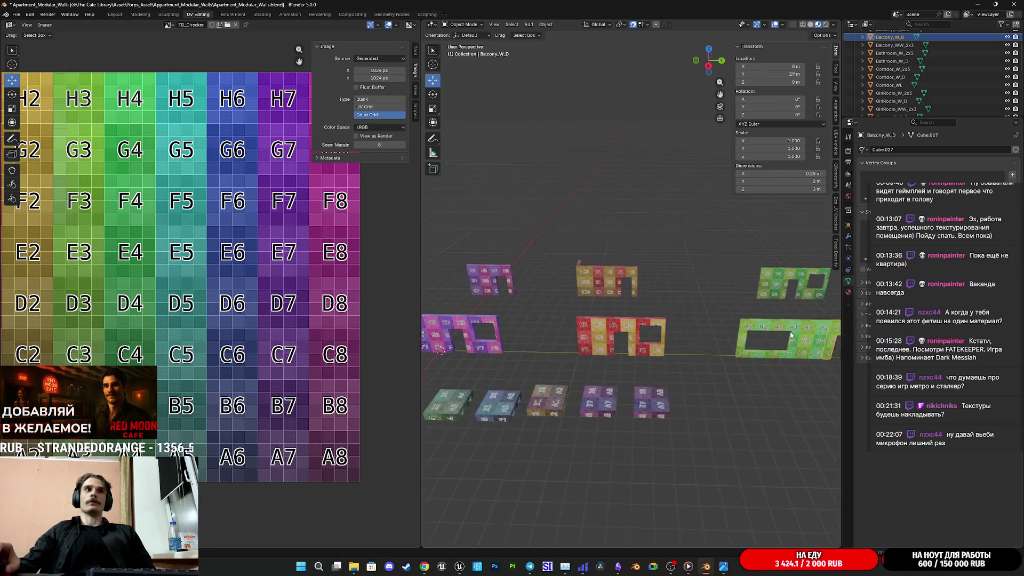
{"action": "scroll", "coordinate": [685, 324], "scroll_direction": "up", "scroll_amount": 5}
{"action": "left_click", "coordinate": [652, 378]}
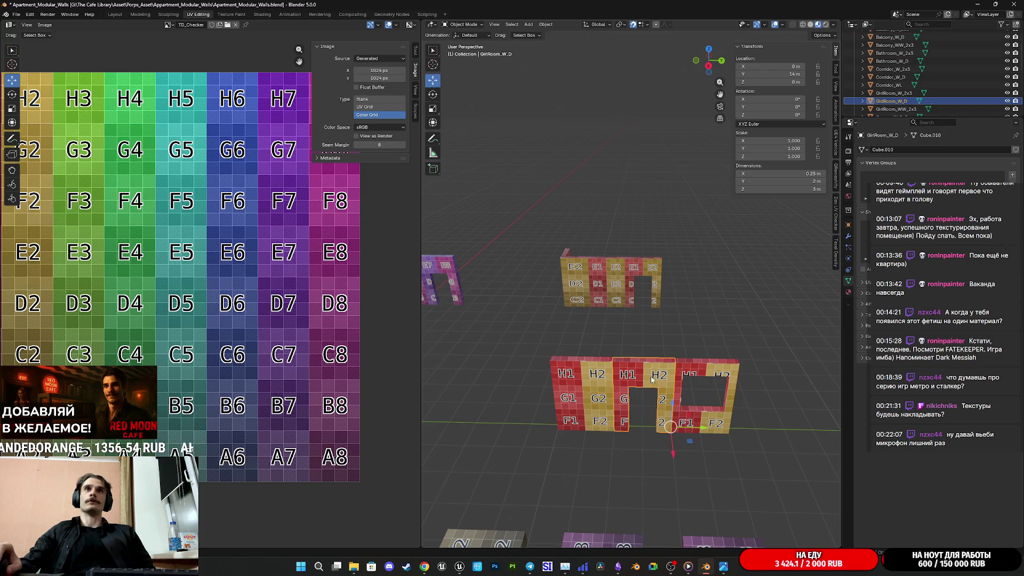
{"action": "scroll", "coordinate": [664, 392], "scroll_direction": "up", "scroll_amount": 6}
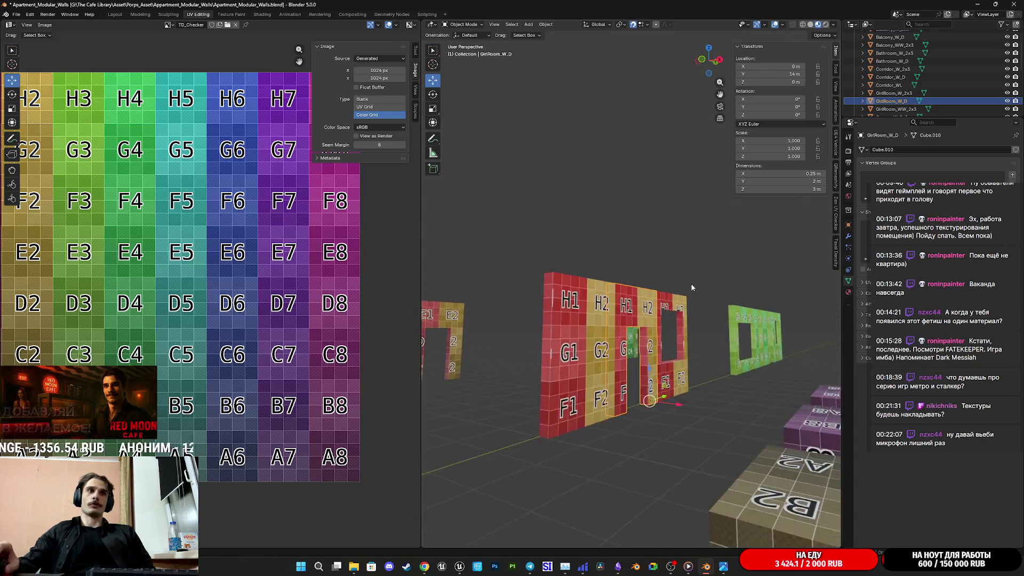
{"action": "scroll", "coordinate": [638, 373], "scroll_direction": "up", "scroll_amount": 1}
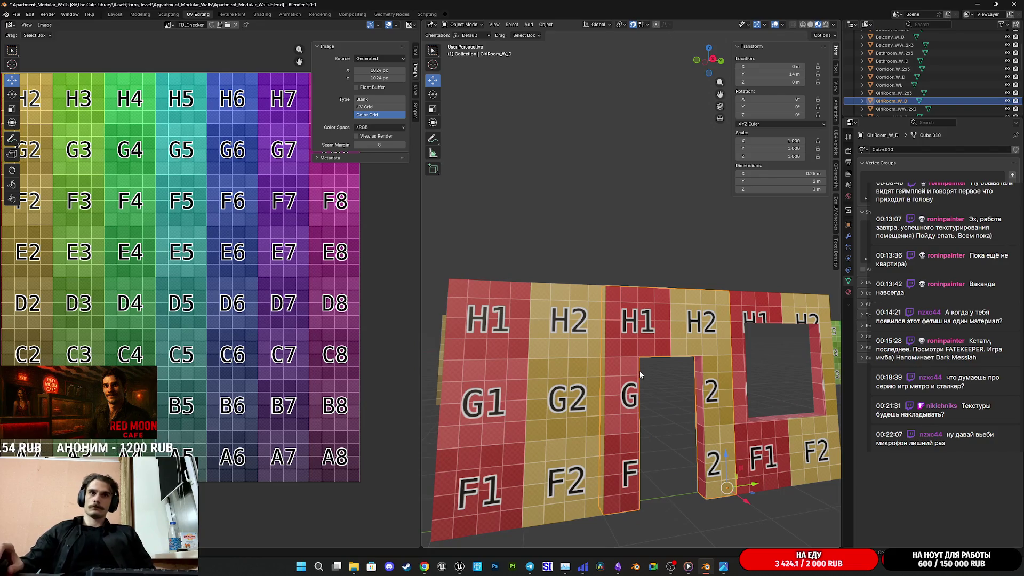
In Edit Mode, select GirlRoom_W_D's doorway side jamb and top faces.
{"action": "key", "text": "Tab"}
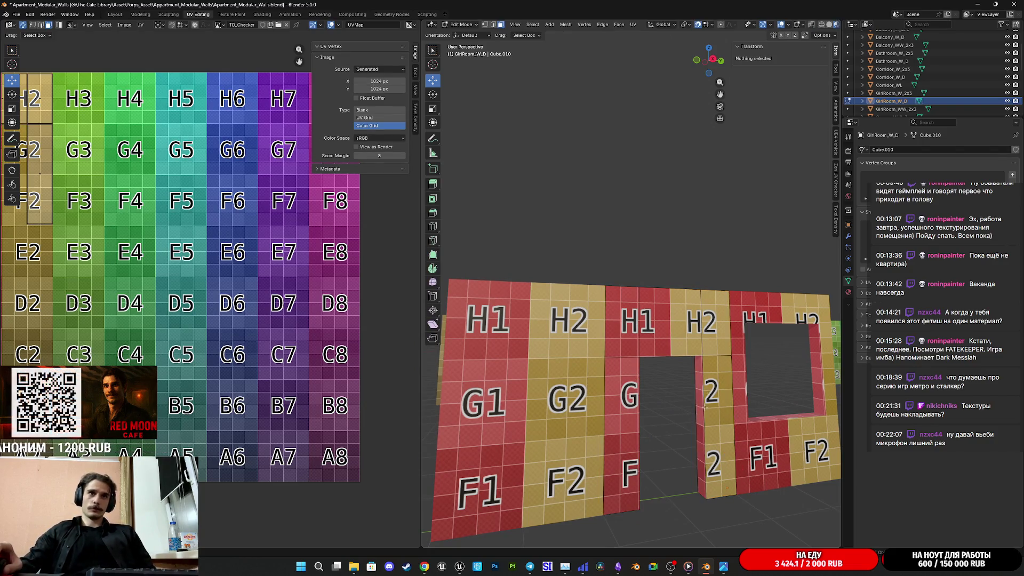
{"action": "mouse_move", "coordinate": [533, 266]}
{"action": "middle_mouse_down"}
{"action": "mouse_move", "coordinate": [619, 322]}
{"action": "mouse_move", "coordinate": [619, 221]}
{"action": "middle_mouse_up"}
{"action": "left_click", "coordinate": [611, 240]}
{"action": "left_click", "coordinate": [618, 221], "text": "shift"}
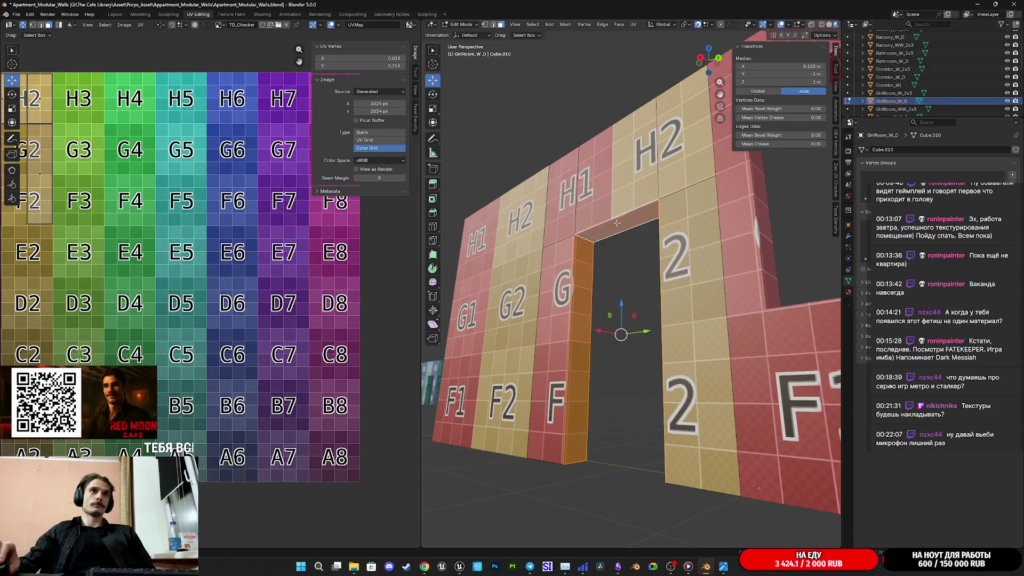
{"action": "scroll", "coordinate": [116, 214], "scroll_direction": "down", "scroll_amount": 2}
{"action": "scroll", "coordinate": [128, 328], "scroll_direction": "up", "scroll_amount": 3}
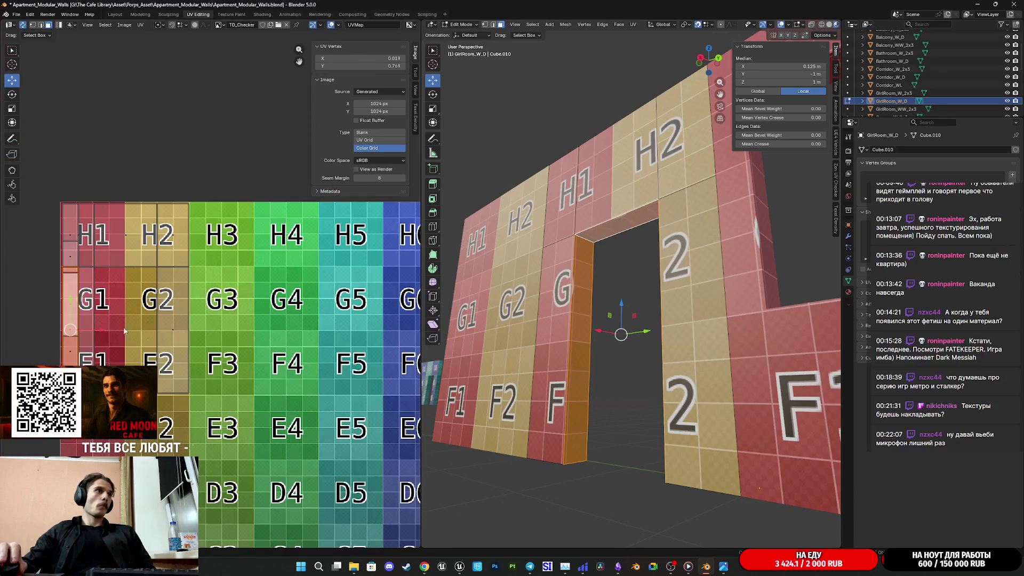
Slide the selected doorway UV strip right along X and then straight up.
{"action": "left_click_drag", "start_coordinate": [102, 333], "coordinate": [286, 332]}
{"action": "key", "text": "g"}
{"action": "key", "text": "Return"}
{"action": "middle_click_drag", "start_coordinate": [549, 365], "coordinate": [562, 341]}
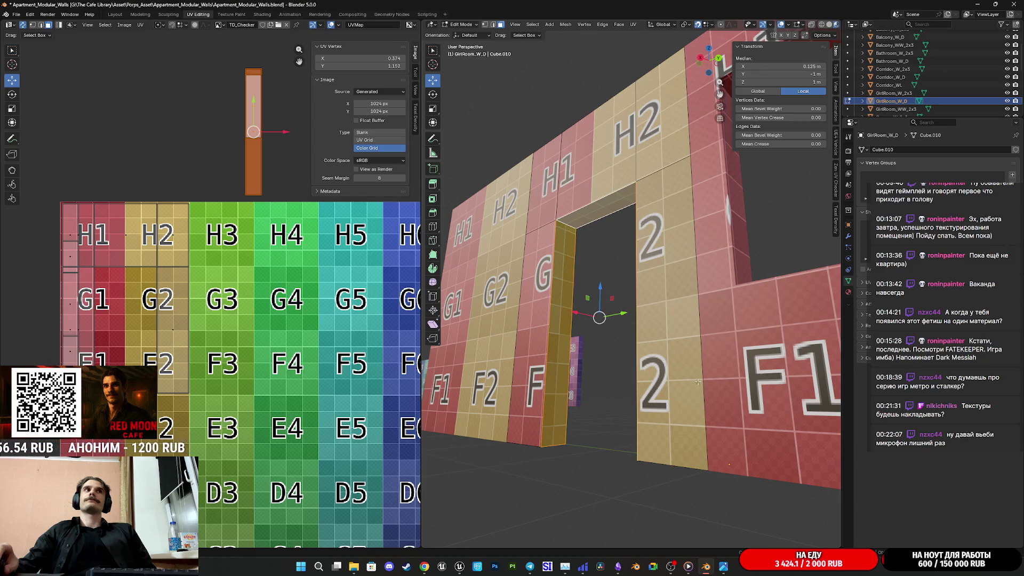
Set the doorway faces' UV Vertex coordinates to X 2 and Y 2.
{"action": "left_click", "coordinate": [389, 65]}
{"action": "type", "text": "1"}
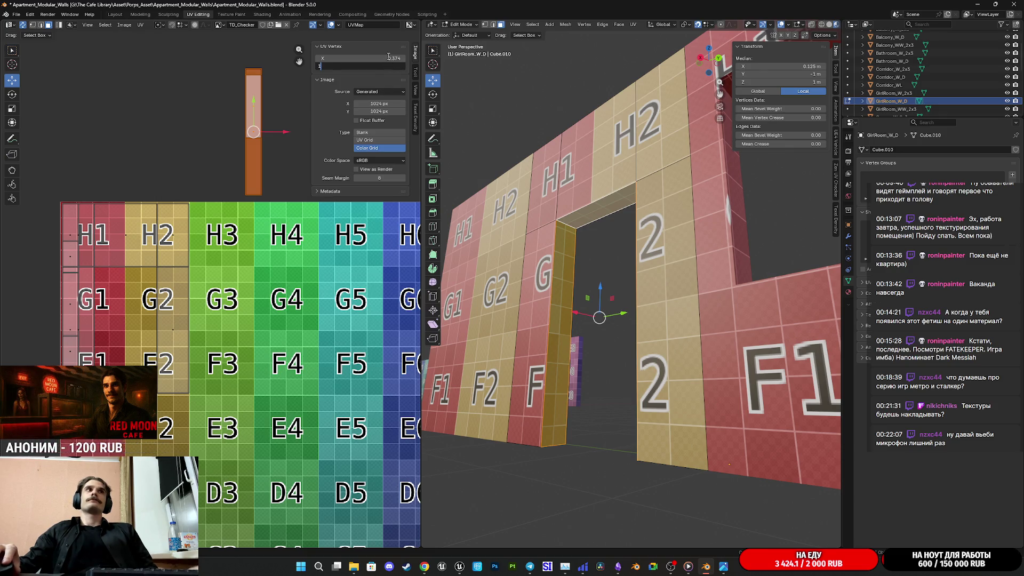
{"action": "key", "text": "Return"}
{"action": "left_click", "coordinate": [389, 58]}
{"action": "type", "text": "2"}
{"action": "key", "text": "Tab"}
{"action": "type", "text": "2"}
{"action": "key", "text": "Return"}
{"action": "key", "text": "KP_Decimal"}
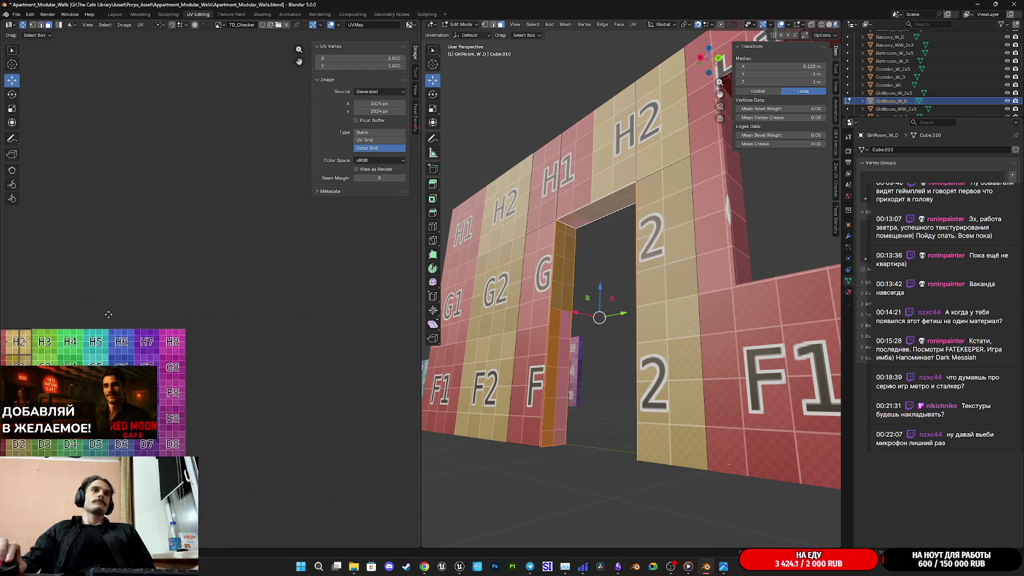
Leave Edit Mode and orbit around the wall set, selecting Granny_WW_2x3.
{"action": "middle_click_drag", "start_coordinate": [229, 297], "coordinate": [331, 275]}
{"action": "key", "text": "Tab"}
{"action": "scroll", "coordinate": [692, 363], "scroll_direction": "down", "scroll_amount": 5}
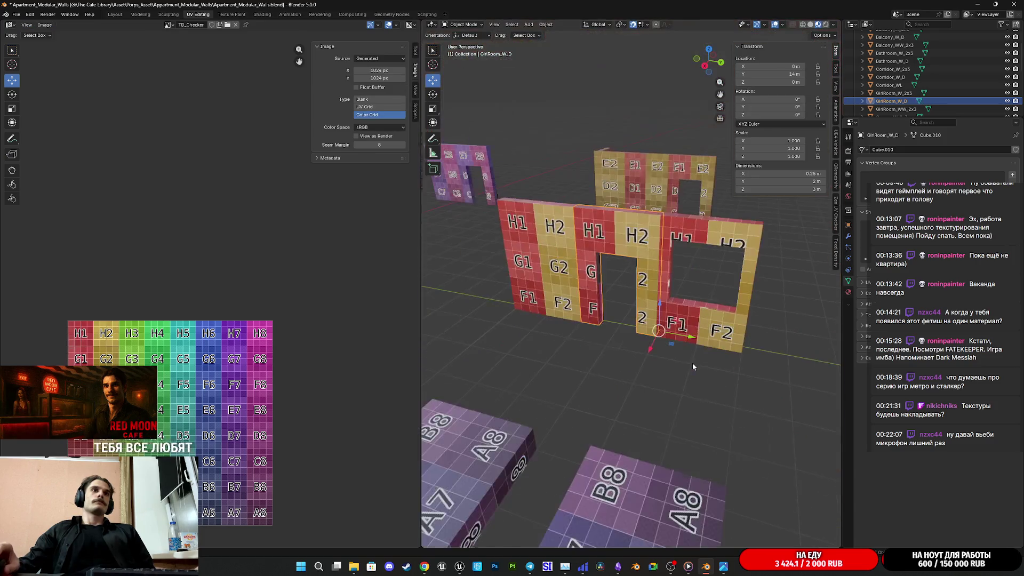
{"action": "middle_click_drag", "start_coordinate": [600, 324], "coordinate": [693, 362], "text": "shift"}
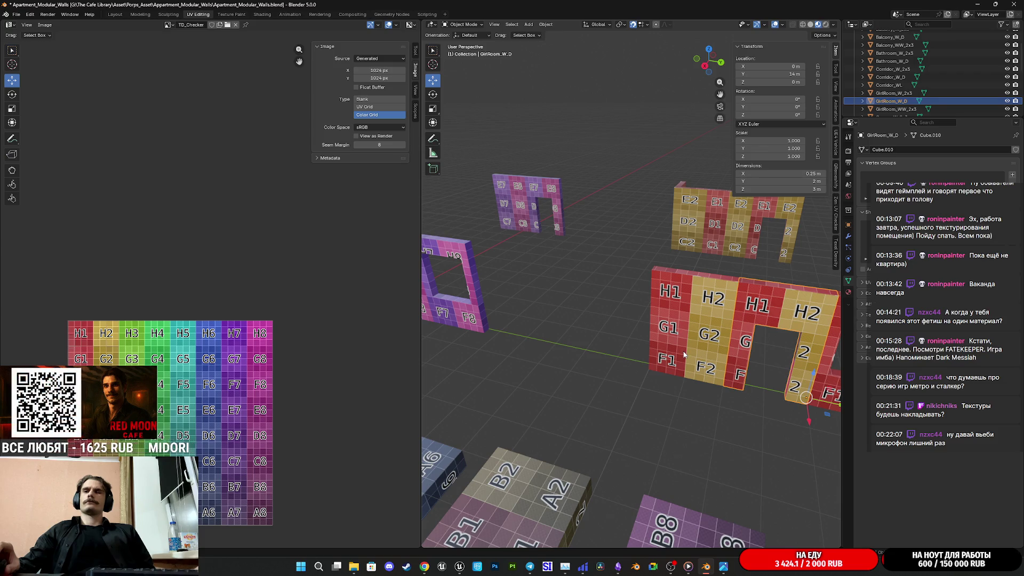
{"action": "middle_click_drag", "start_coordinate": [682, 356], "coordinate": [783, 385], "text": "shift"}
{"action": "middle_click_drag", "start_coordinate": [561, 350], "coordinate": [739, 365]}
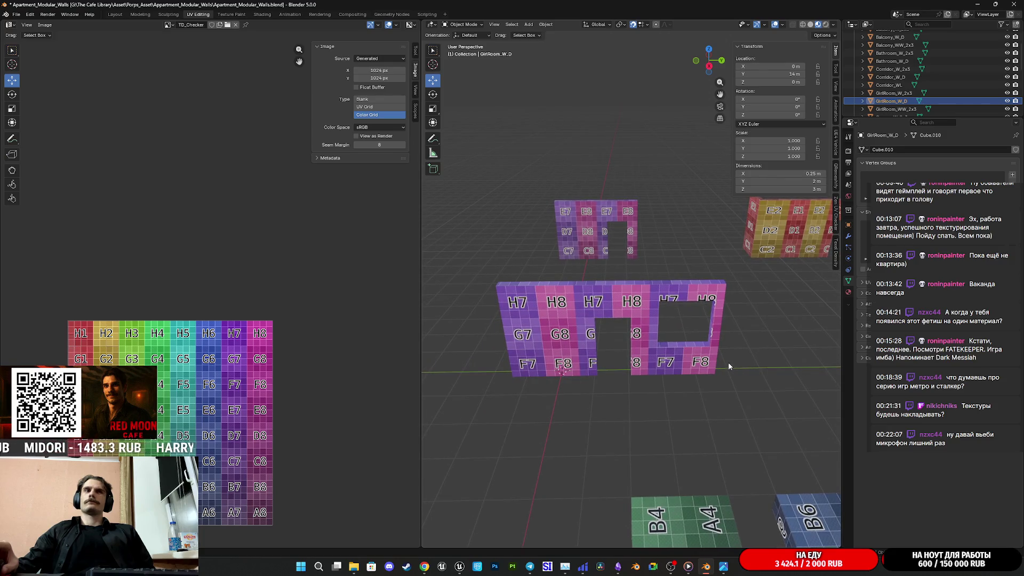
{"action": "scroll", "coordinate": [730, 366], "scroll_direction": "down", "scroll_amount": 3}
{"action": "middle_click_drag", "start_coordinate": [564, 326], "coordinate": [689, 347]}
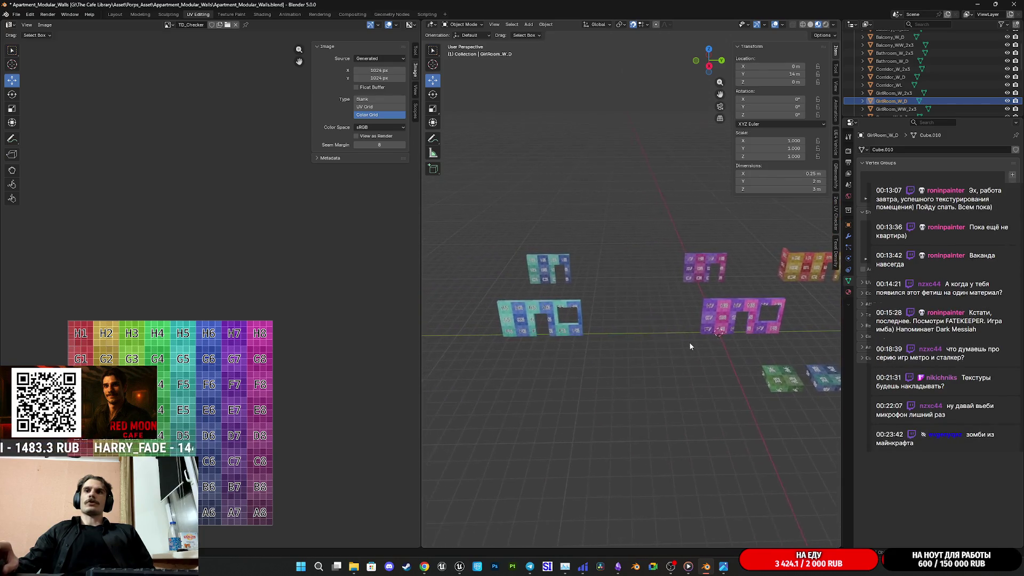
{"action": "scroll", "coordinate": [594, 331], "scroll_direction": "up", "scroll_amount": 3}
{"action": "left_click", "coordinate": [526, 329]}
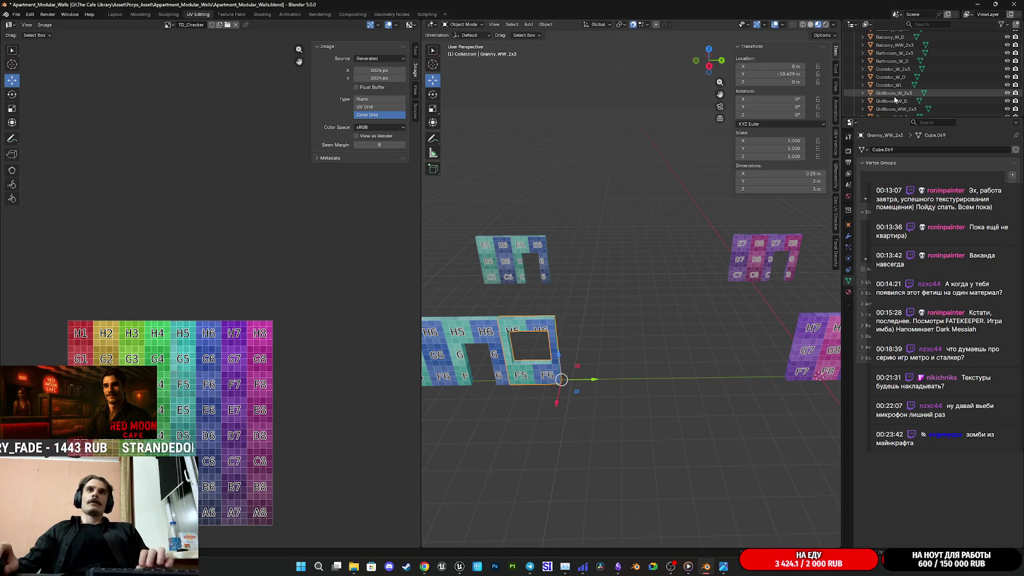
Move past the pink Kitchen_WW_2x3 and GirlRoom_W_D walls to select GirlRoom_W_2x3 up close.
{"action": "scroll", "coordinate": [894, 100], "scroll_direction": "down", "scroll_amount": 4}
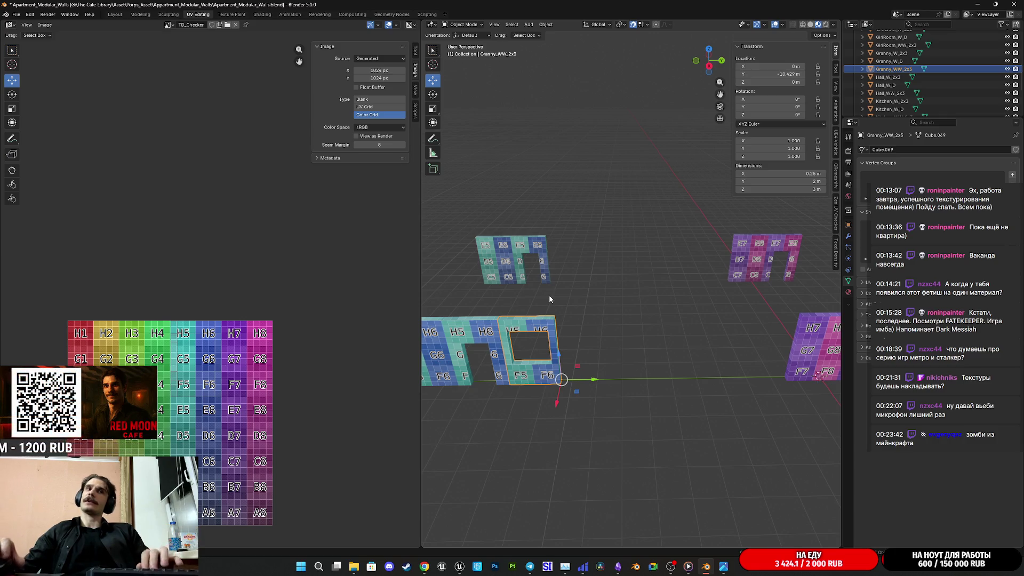
{"action": "mouse_move", "coordinate": [715, 324]}
{"action": "middle_mouse_down"}
{"action": "mouse_move", "coordinate": [747, 327]}
{"action": "mouse_move", "coordinate": [459, 318]}
{"action": "mouse_move", "coordinate": [786, 318]}
{"action": "mouse_move", "coordinate": [612, 322]}
{"action": "middle_mouse_up"}
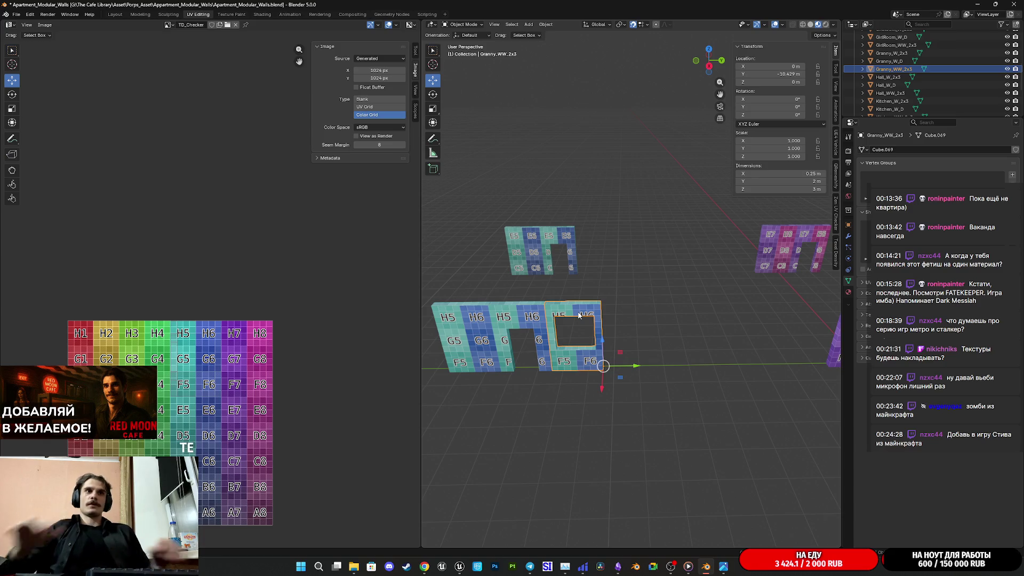
{"action": "mouse_move", "coordinate": [733, 352]}
{"action": "middle_mouse_down", "text": "shift"}
{"action": "mouse_move", "coordinate": [582, 325]}
{"action": "mouse_move", "coordinate": [567, 353]}
{"action": "middle_mouse_up", "text": "shift"}
{"action": "left_click", "coordinate": [651, 300]}
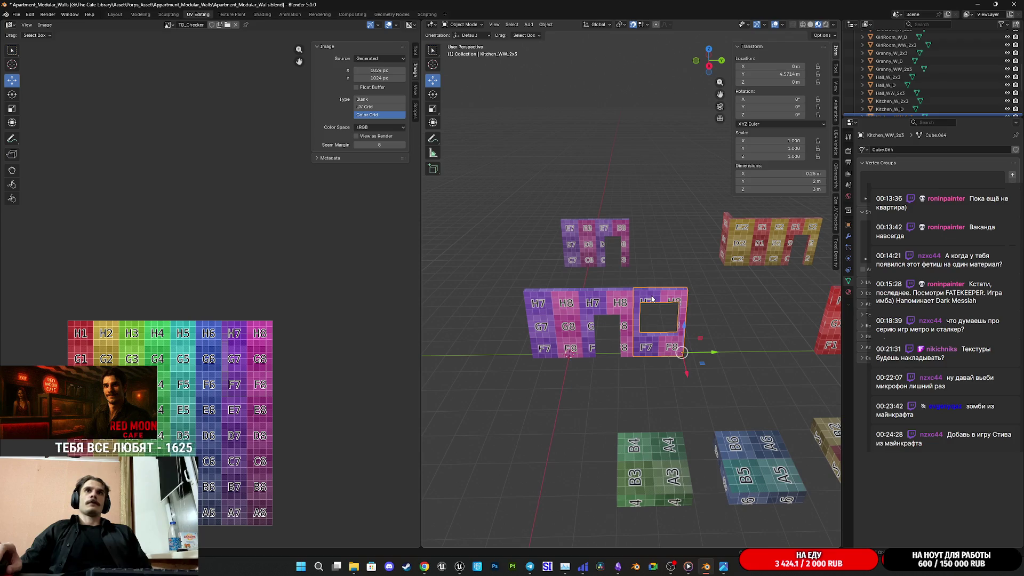
{"action": "scroll", "coordinate": [668, 304], "scroll_direction": "up", "scroll_amount": 1}
{"action": "middle_click_drag", "start_coordinate": [668, 304], "coordinate": [613, 318], "text": "shift"}
{"action": "left_click", "coordinate": [582, 319]}
{"action": "scroll", "coordinate": [597, 328], "scroll_direction": "up", "scroll_amount": 2}
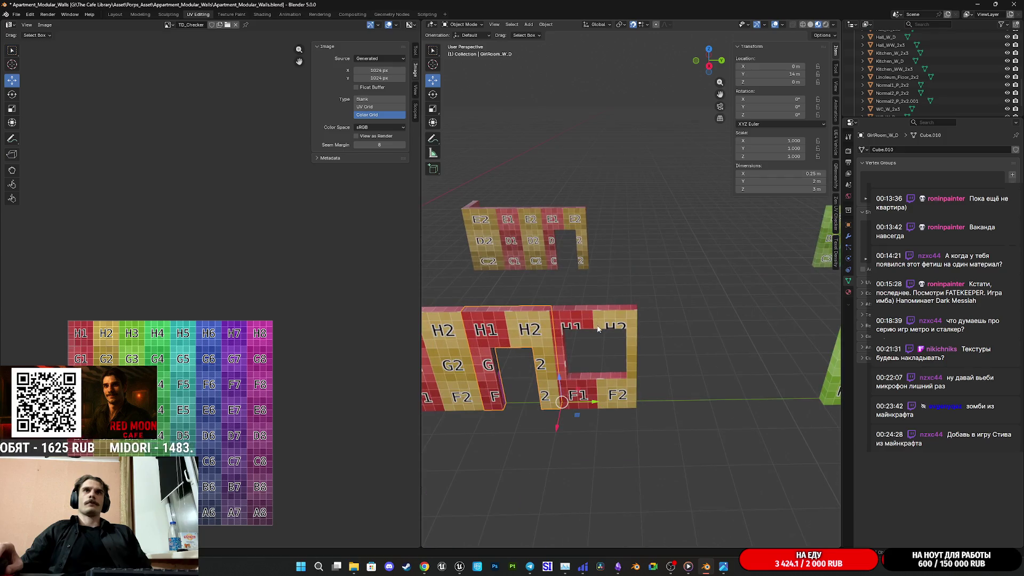
{"action": "mouse_move", "coordinate": [758, 212]}
{"action": "middle_mouse_down"}
{"action": "mouse_move", "coordinate": [578, 341]}
{"action": "mouse_move", "coordinate": [574, 308]}
{"action": "mouse_move", "coordinate": [673, 279]}
{"action": "middle_mouse_up"}
{"action": "scroll", "coordinate": [671, 279], "scroll_direction": "up", "scroll_amount": 2}
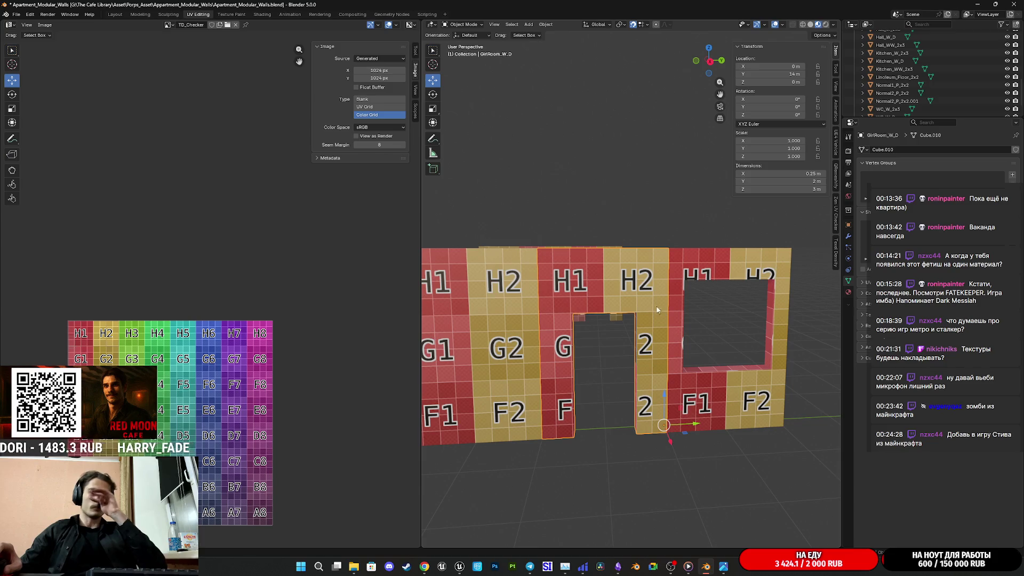
{"action": "left_click", "coordinate": [709, 406]}
{"action": "left_click", "coordinate": [535, 381]}
Loop-cut a horizontal edge loop across the G row and drag it toward the wall's bottom.
{"action": "key", "text": "Tab"}
{"action": "mouse_move", "coordinate": [534, 382]}
{"action": "middle_mouse_down", "text": "shift"}
{"action": "mouse_move", "coordinate": [670, 324]}
{"action": "mouse_move", "coordinate": [648, 344]}
{"action": "mouse_move", "coordinate": [540, 380]}
{"action": "middle_mouse_up", "text": "shift"}
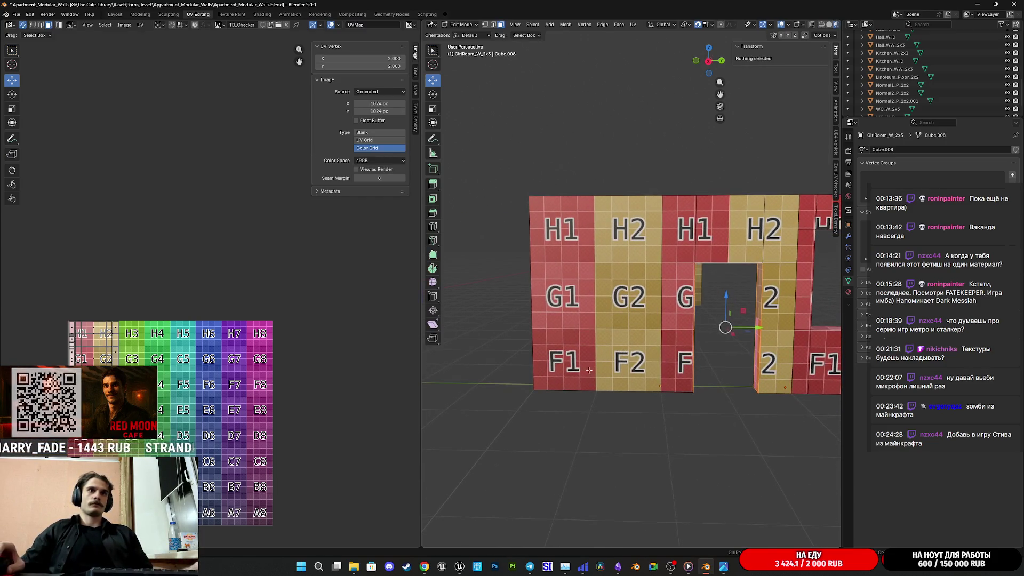
{"action": "key", "text": "ctrl+r"}
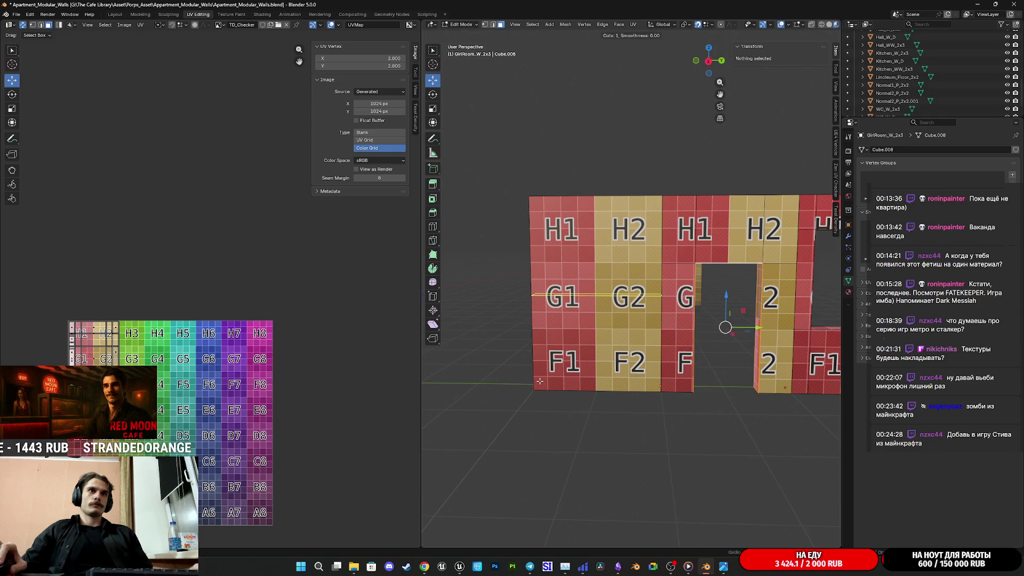
{"action": "left_click", "coordinate": [539, 381]}
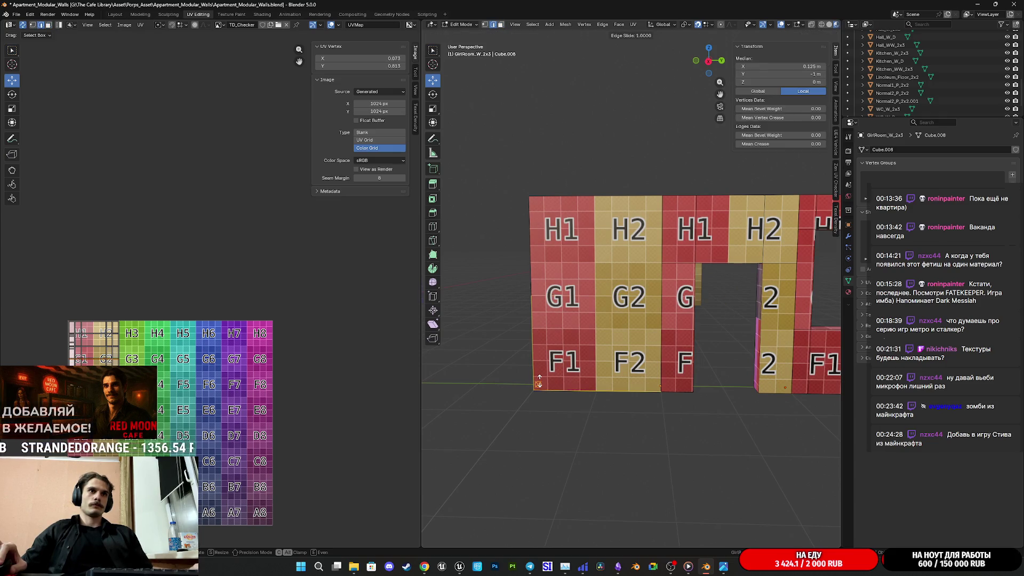
{"action": "right_click", "coordinate": [539, 380]}
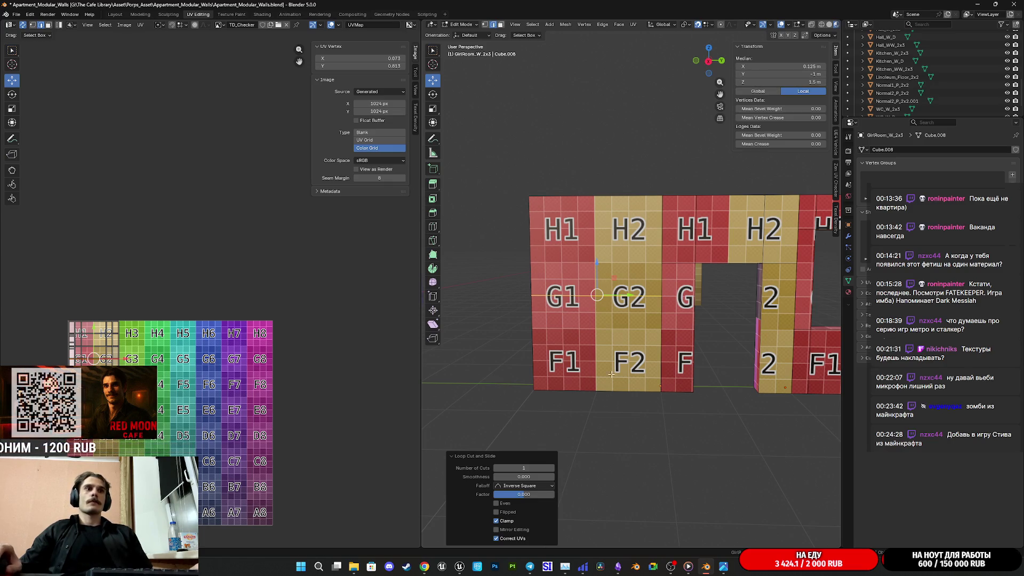
{"action": "key", "text": "g"}
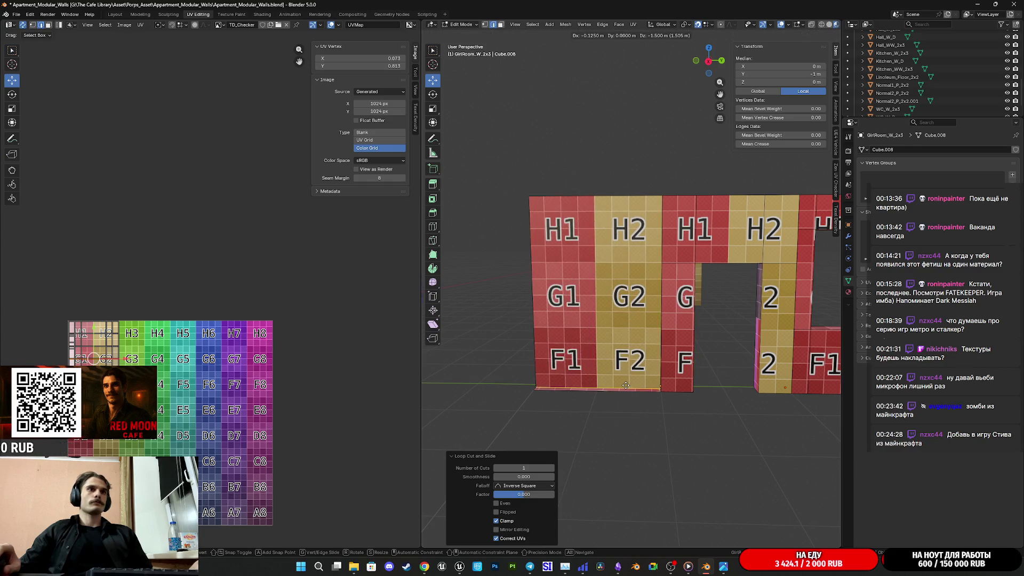
{"action": "key", "text": "Escape"}
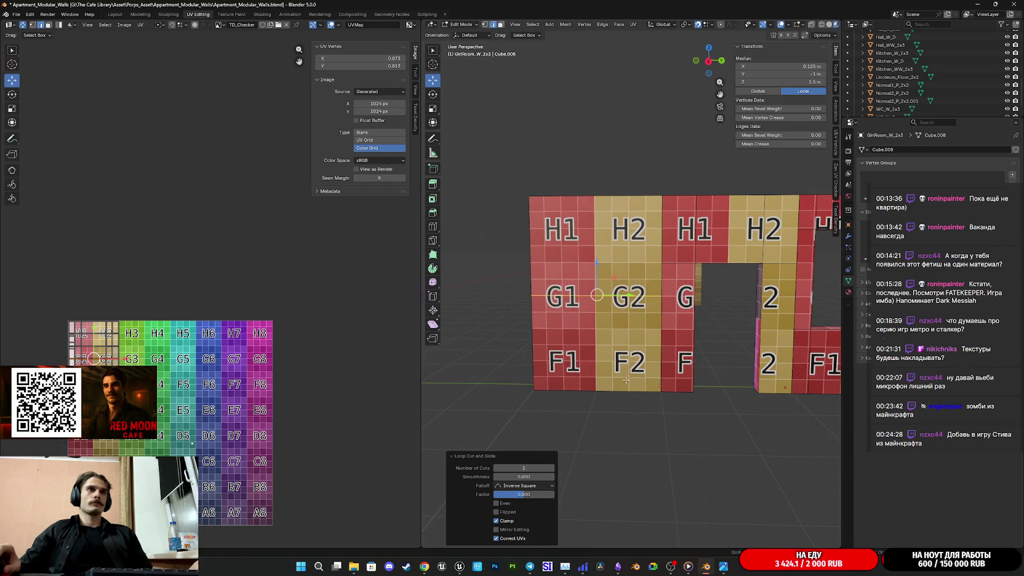
{"action": "key", "text": "g"}
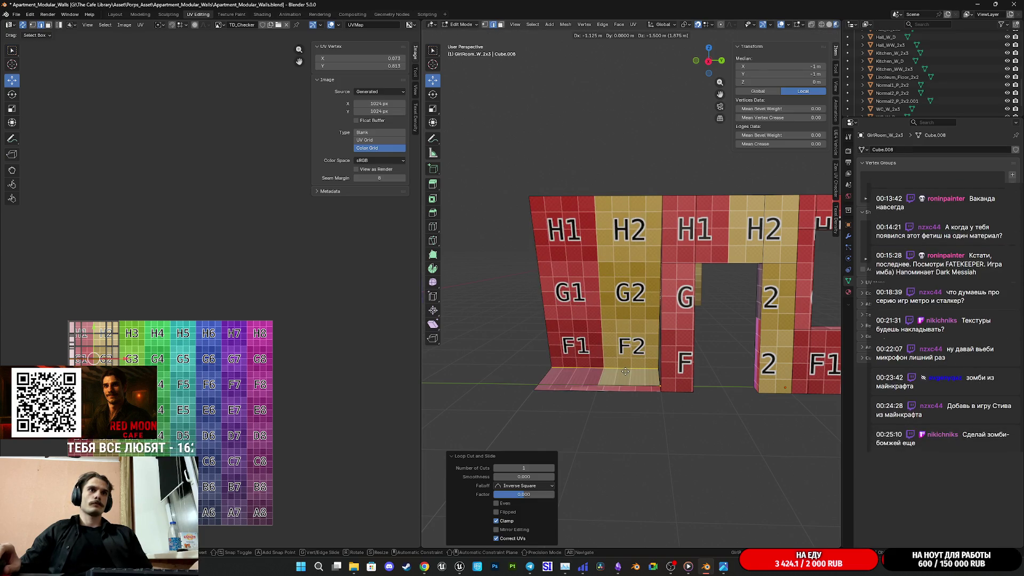
{"action": "left_click", "coordinate": [626, 372]}
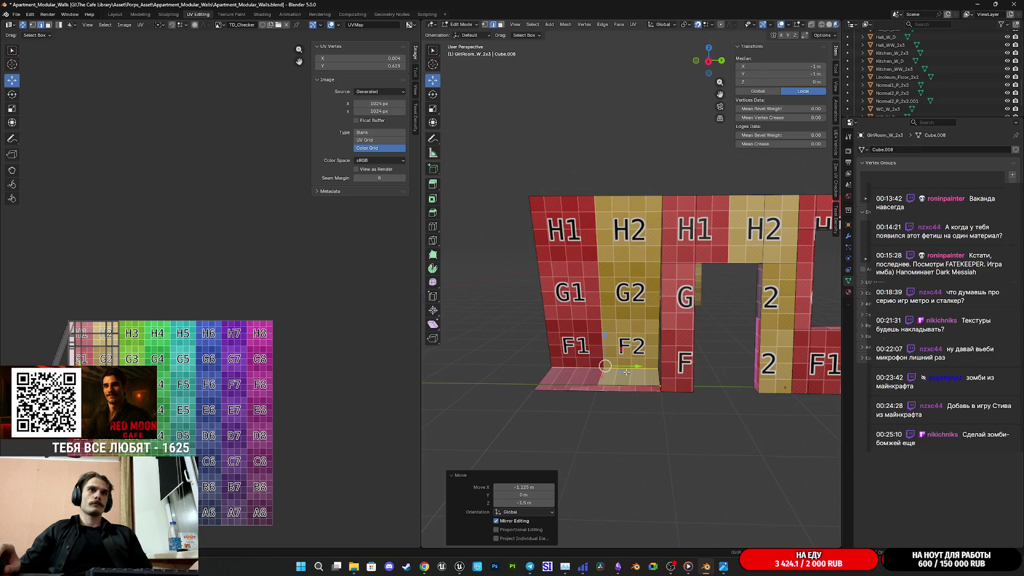
Set the loop's move offset to X 0 and Z -1.45 m, viewing the wall base.
{"action": "left_click", "coordinate": [539, 487]}
{"action": "type", "text": "0"}
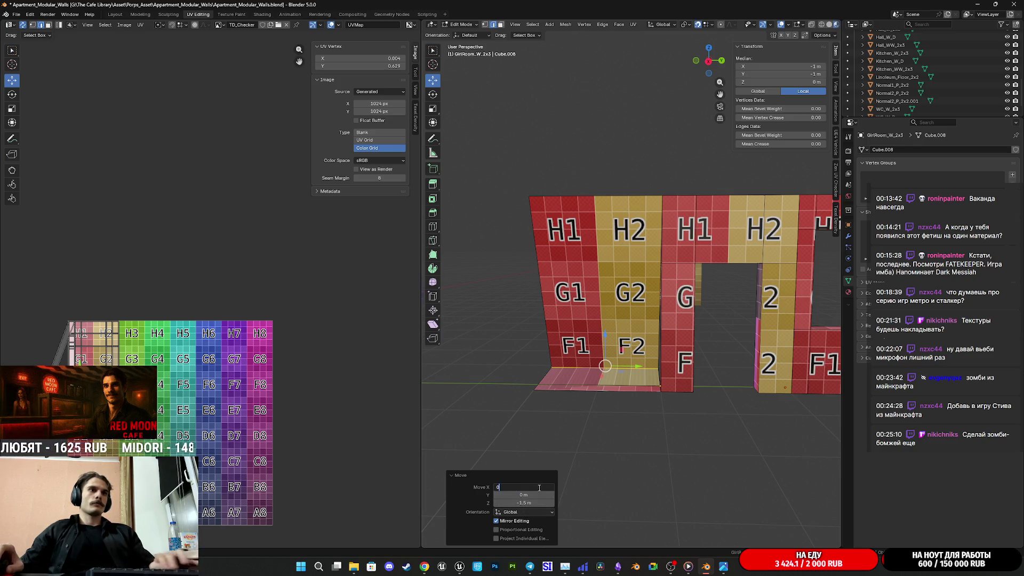
{"action": "key", "text": "Return"}
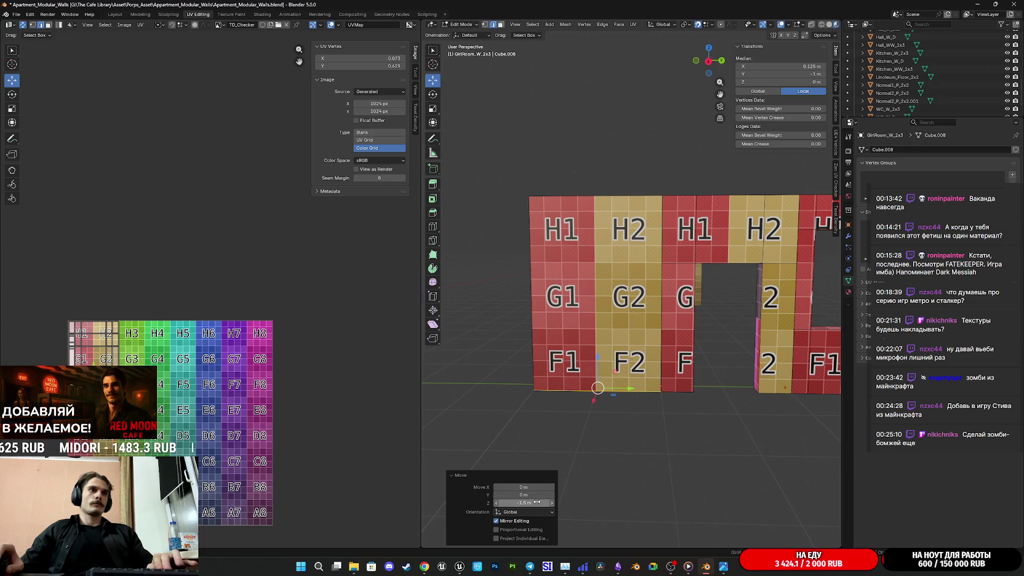
{"action": "left_click", "coordinate": [523, 503]}
{"action": "key", "text": "Return"}
{"action": "left_click", "coordinate": [497, 504]}
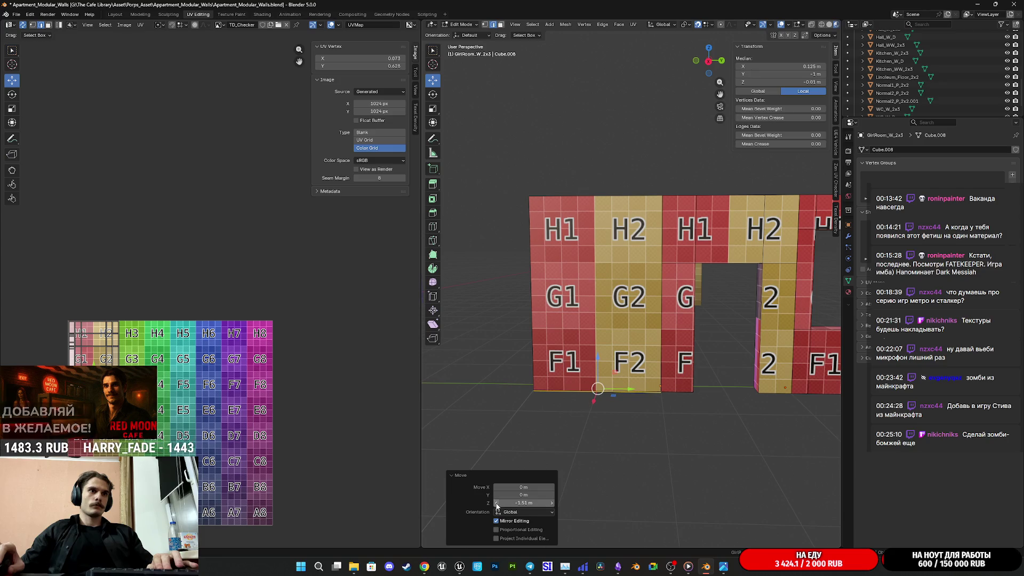
{"action": "left_click", "coordinate": [552, 503]}
{"action": "left_click", "coordinate": [552, 503]}
{"action": "left_click", "coordinate": [551, 502]}
{"action": "left_click", "coordinate": [552, 503]}
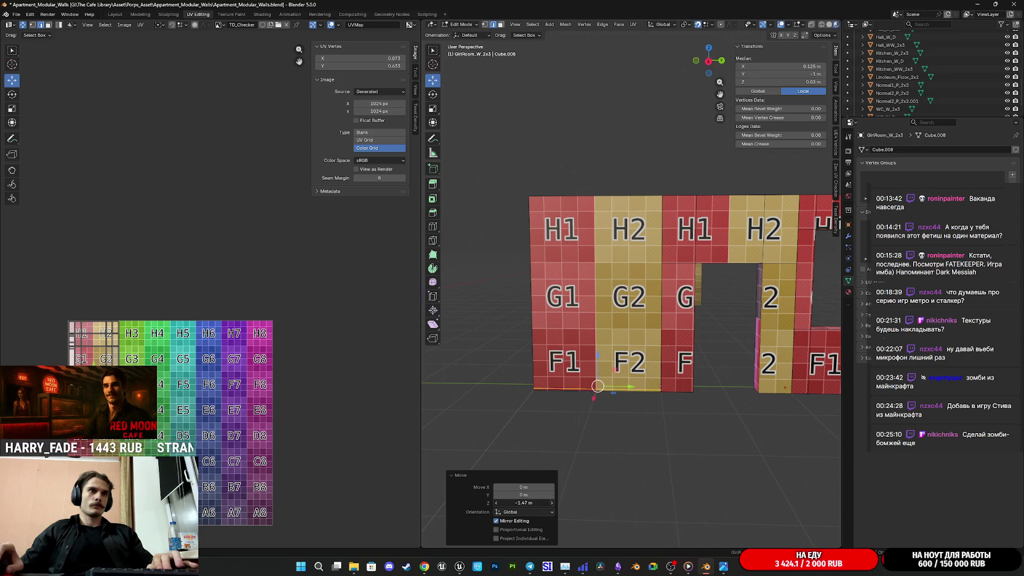
{"action": "left_click", "coordinate": [551, 503]}
{"action": "left_click", "coordinate": [551, 503]}
{"action": "scroll", "coordinate": [640, 320], "scroll_direction": "up", "scroll_amount": 3}
{"action": "mouse_move", "coordinate": [640, 320]}
{"action": "middle_mouse_down"}
{"action": "mouse_move", "coordinate": [771, 338]}
{"action": "mouse_move", "coordinate": [621, 345]}
{"action": "mouse_move", "coordinate": [683, 346]}
{"action": "middle_mouse_up"}
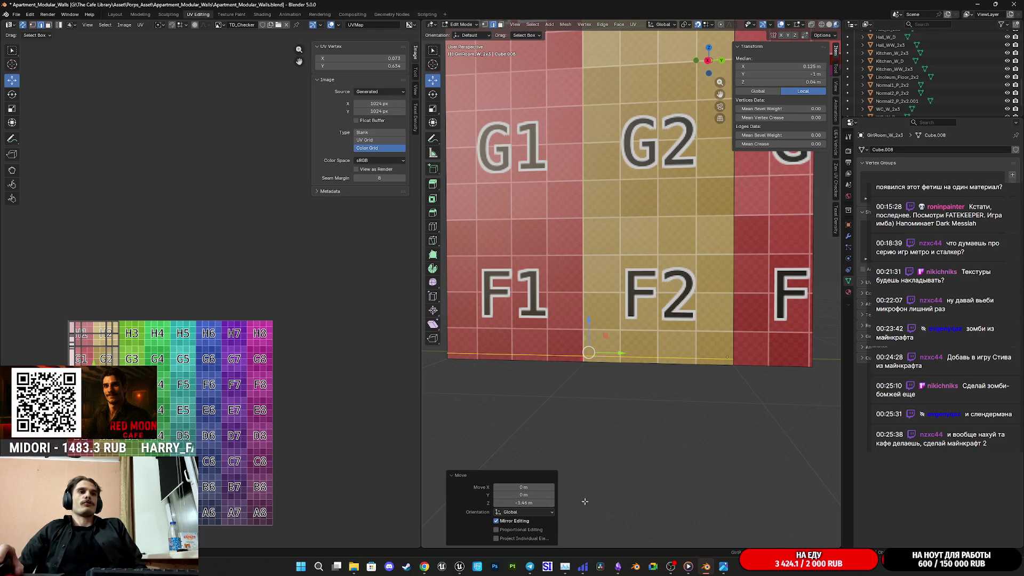
Step the edge loop's Z offset up from -1.45 m to -1.4 m, then view the H row.
{"action": "left_click", "coordinate": [552, 506]}
{"action": "left_click", "coordinate": [552, 506]}
{"action": "left_click", "coordinate": [552, 506]}
{"action": "left_click", "coordinate": [552, 505]}
{"action": "left_click", "coordinate": [552, 505]}
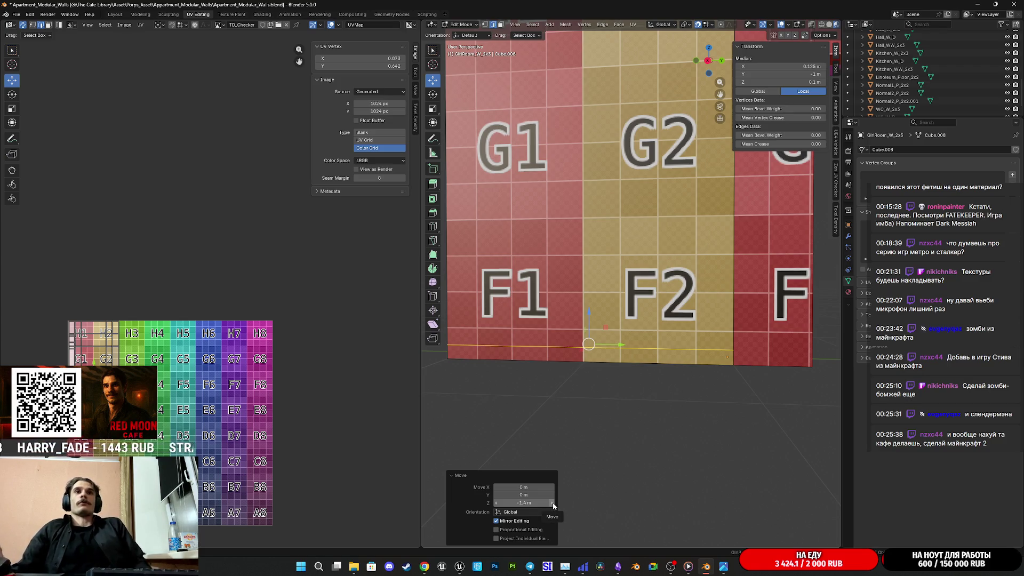
{"action": "mouse_move", "coordinate": [726, 328]}
{"action": "middle_mouse_down", "text": "shift"}
{"action": "mouse_move", "coordinate": [695, 379]}
{"action": "mouse_move", "coordinate": [702, 373]}
{"action": "mouse_move", "coordinate": [634, 373]}
{"action": "mouse_move", "coordinate": [684, 372]}
{"action": "mouse_move", "coordinate": [671, 336]}
{"action": "mouse_move", "coordinate": [640, 373]}
{"action": "middle_mouse_up", "text": "shift"}
{"action": "scroll", "coordinate": [680, 367], "scroll_direction": "down", "scroll_amount": 5}
{"action": "scroll", "coordinate": [639, 383], "scroll_direction": "up", "scroll_amount": 2}
{"action": "scroll", "coordinate": [634, 410], "scroll_direction": "up", "scroll_amount": 3}
{"action": "key", "text": "ctrl+z"}
Cut a new horizontal edge loop on the GirlRoom wall and move it up to the top edge.
{"action": "key", "text": "g"}
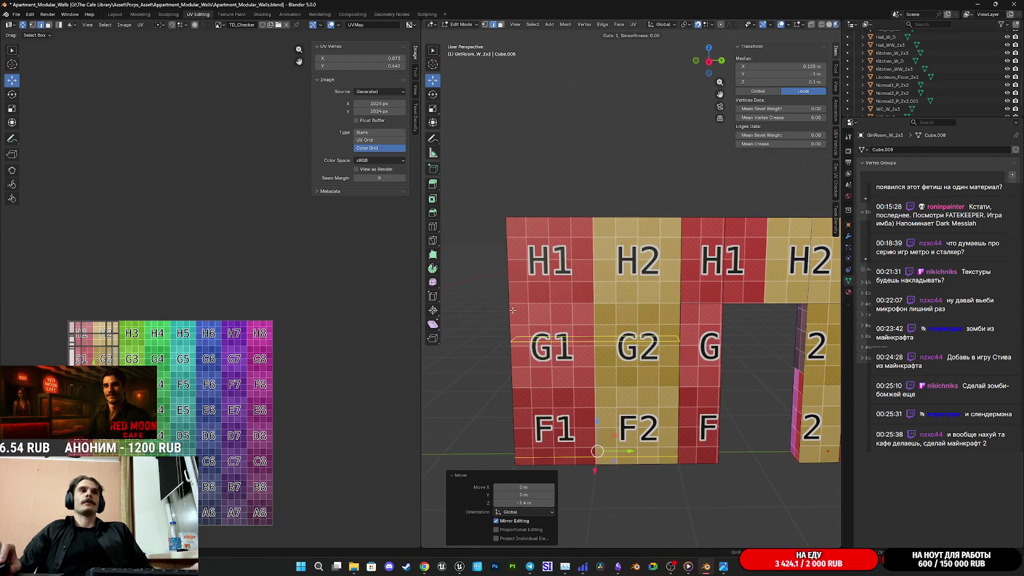
{"action": "key", "text": "ctrl+r"}
{"action": "left_click", "coordinate": [548, 314]}
{"action": "right_click", "coordinate": [548, 315]}
{"action": "mouse_move", "coordinate": [595, 309]}
{"action": "left_mouse_down"}
{"action": "mouse_move", "coordinate": [595, 237]}
{"action": "mouse_move", "coordinate": [596, 249]}
{"action": "left_mouse_up"}
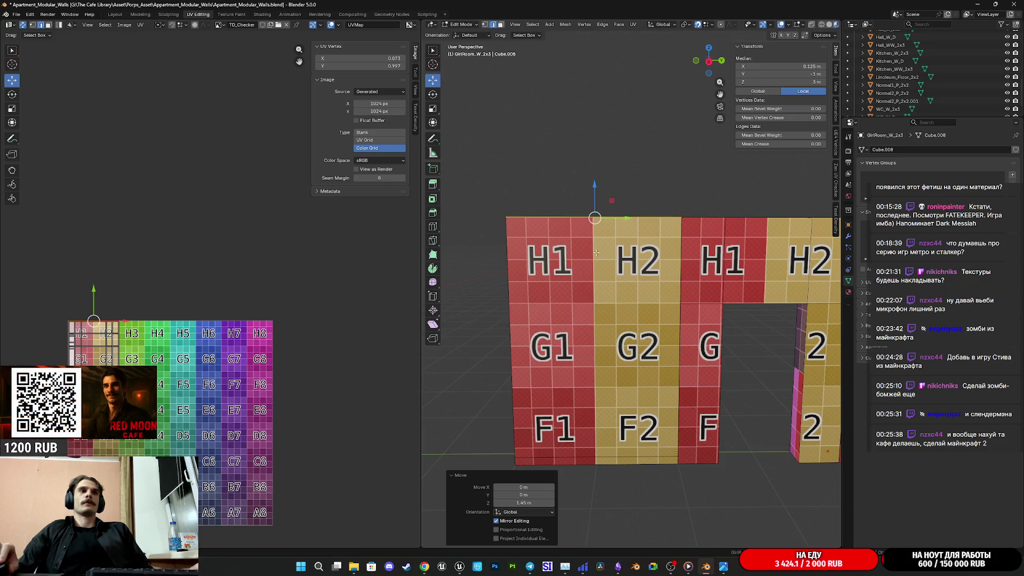
Set the loop's Z move offset to 1.4 m, then step it down until the loop sits at 2.9 m height.
{"action": "left_click", "coordinate": [520, 504]}
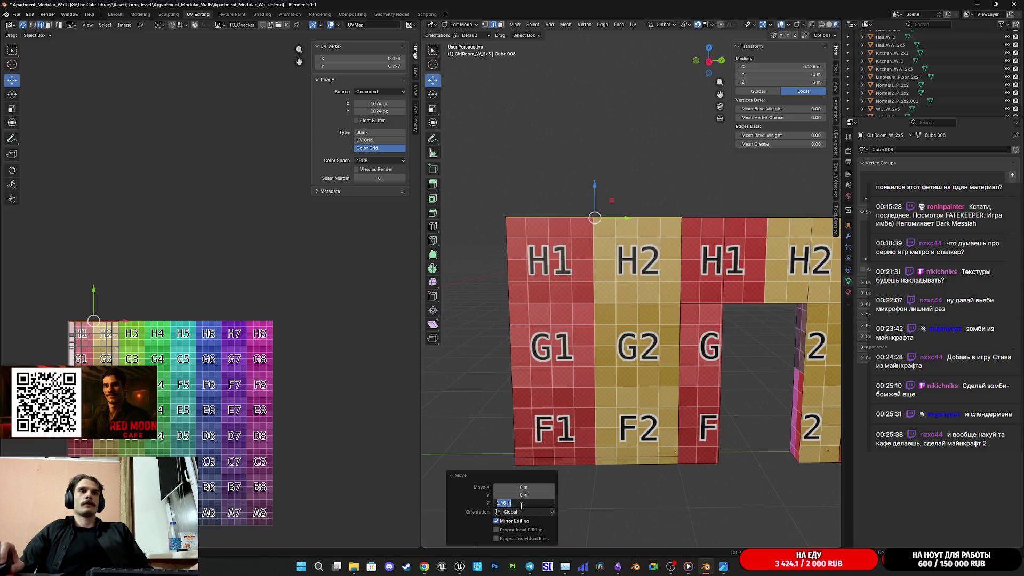
{"action": "type", "text": "1.4"}
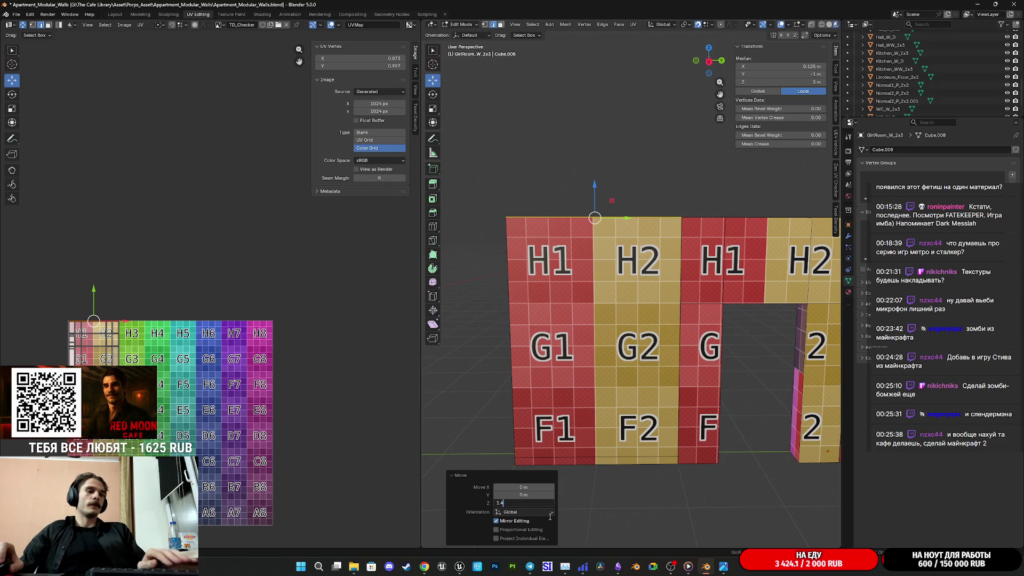
{"action": "key", "text": "Return"}
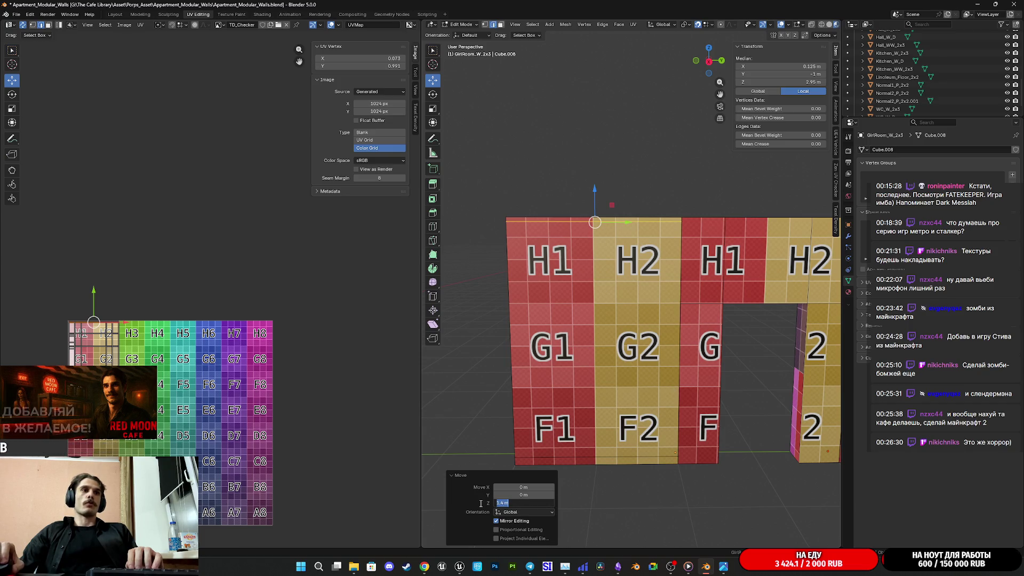
{"action": "left_click", "coordinate": [496, 503]}
{"action": "left_click", "coordinate": [497, 503]}
{"action": "left_click", "coordinate": [496, 503]}
{"action": "left_click", "coordinate": [496, 502]}
{"action": "left_click", "coordinate": [497, 503]}
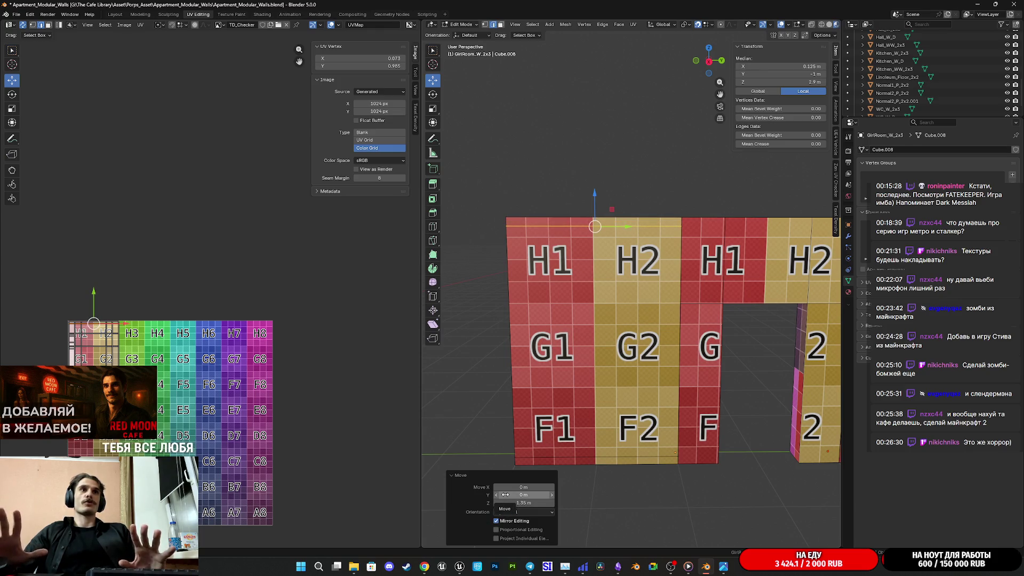
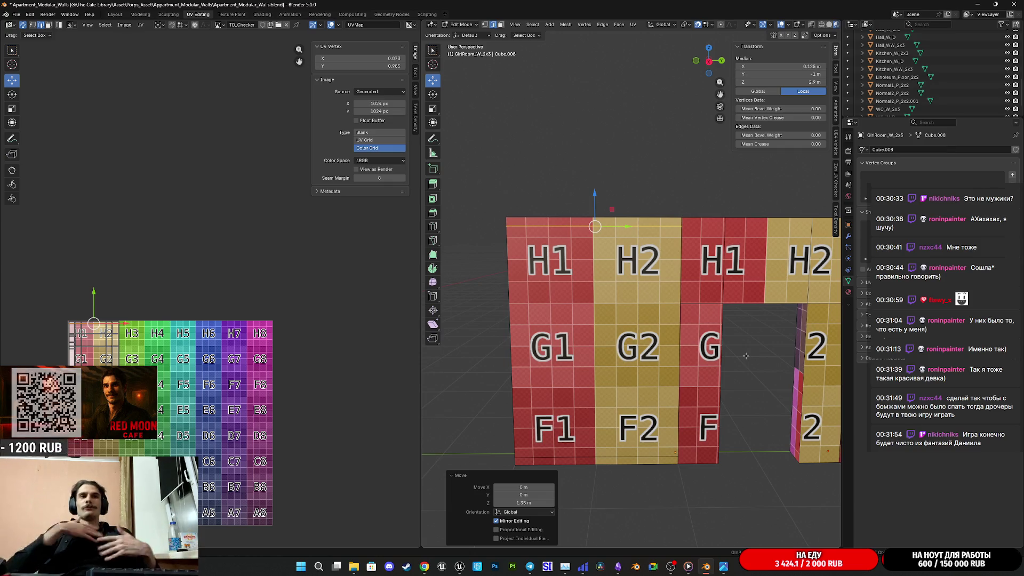
Pan and orbit the view to inspect the checker-textured wall from above.
{"action": "middle_click_drag", "start_coordinate": [786, 332], "coordinate": [624, 322], "text": "shift"}
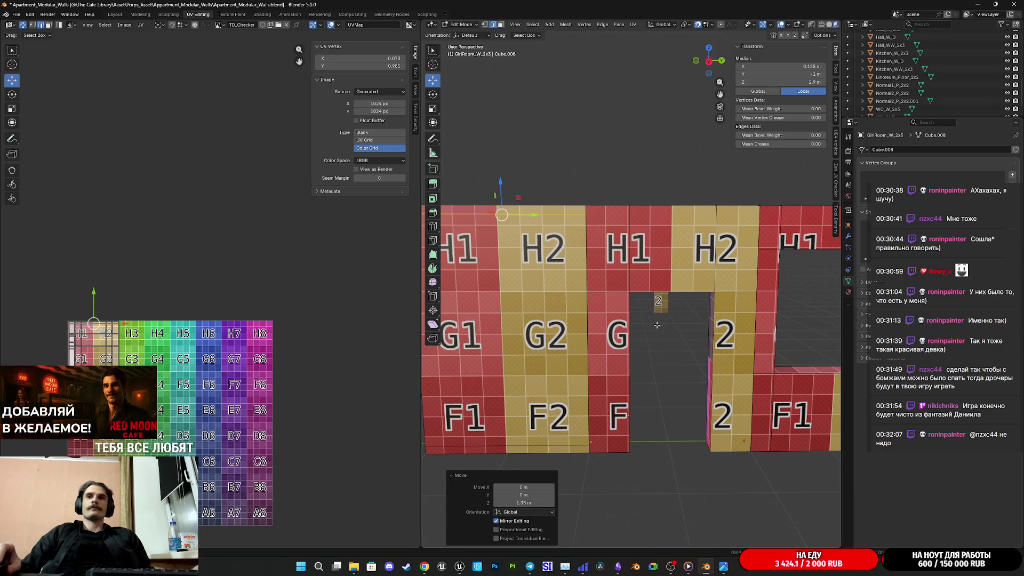
{"action": "scroll", "coordinate": [652, 324], "scroll_direction": "down", "scroll_amount": 3}
{"action": "scroll", "coordinate": [655, 323], "scroll_direction": "up", "scroll_amount": 2}
{"action": "middle_click_drag", "start_coordinate": [662, 328], "coordinate": [687, 359]}
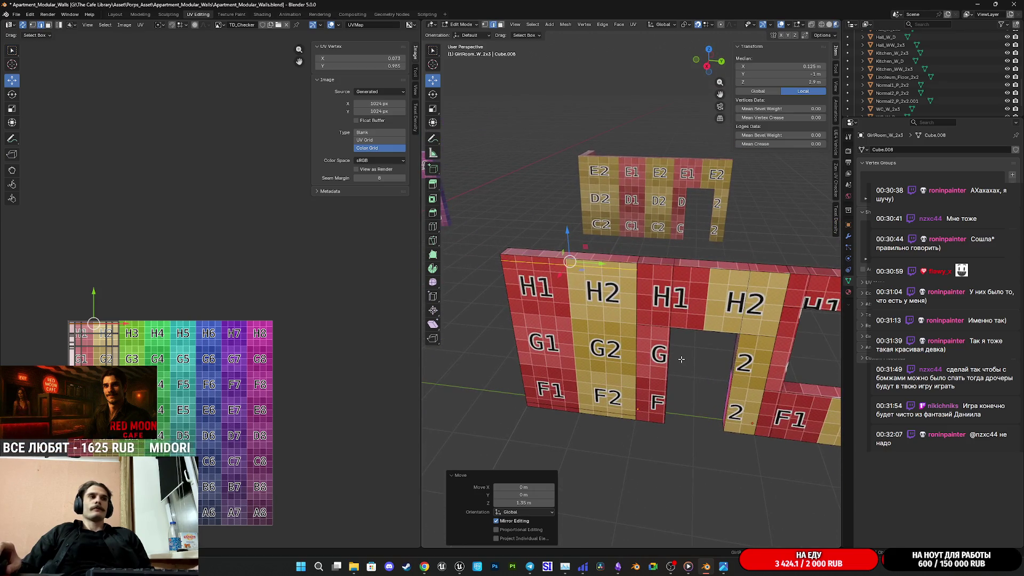
In Object Mode, frame the Normal2_P_2x2.001 slab up close and save Apartment_Modular_Walls.blend.
{"action": "key", "text": "Tab"}
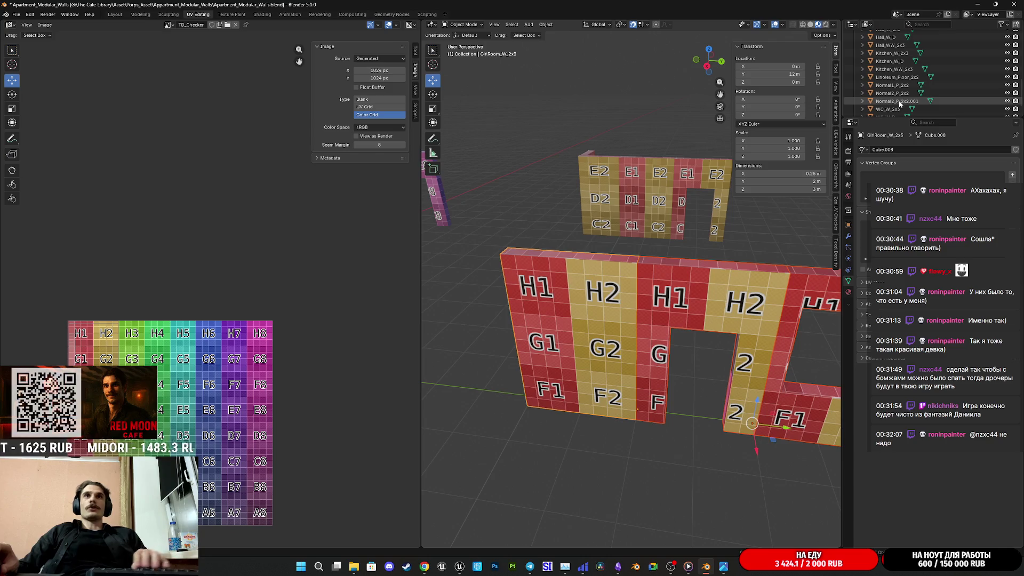
{"action": "left_click", "coordinate": [897, 101]}
{"action": "scroll", "coordinate": [656, 323], "scroll_direction": "down", "scroll_amount": 3}
{"action": "middle_click", "coordinate": [654, 371], "text": "alt"}
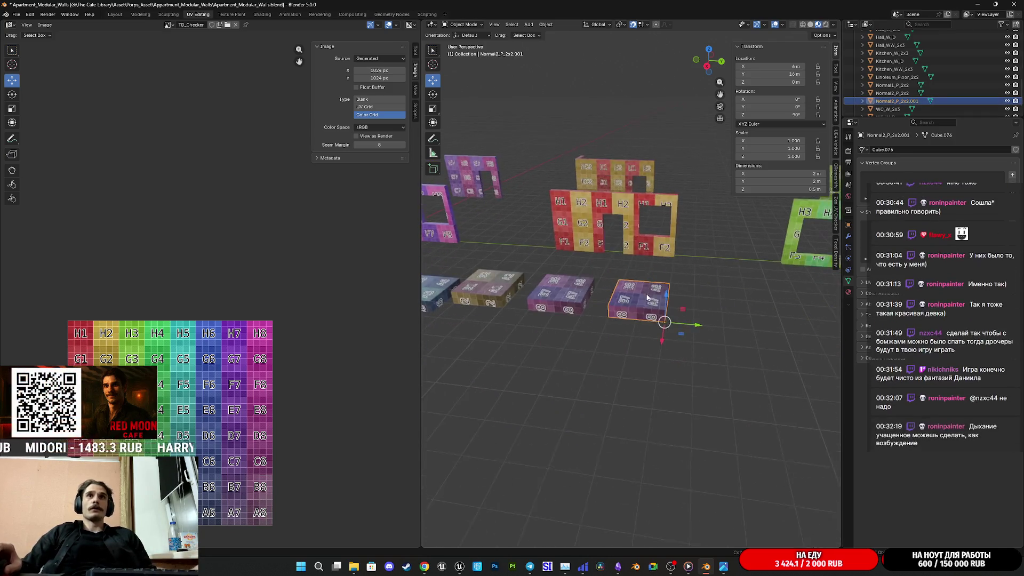
{"action": "scroll", "coordinate": [662, 348], "scroll_direction": "up", "scroll_amount": 5}
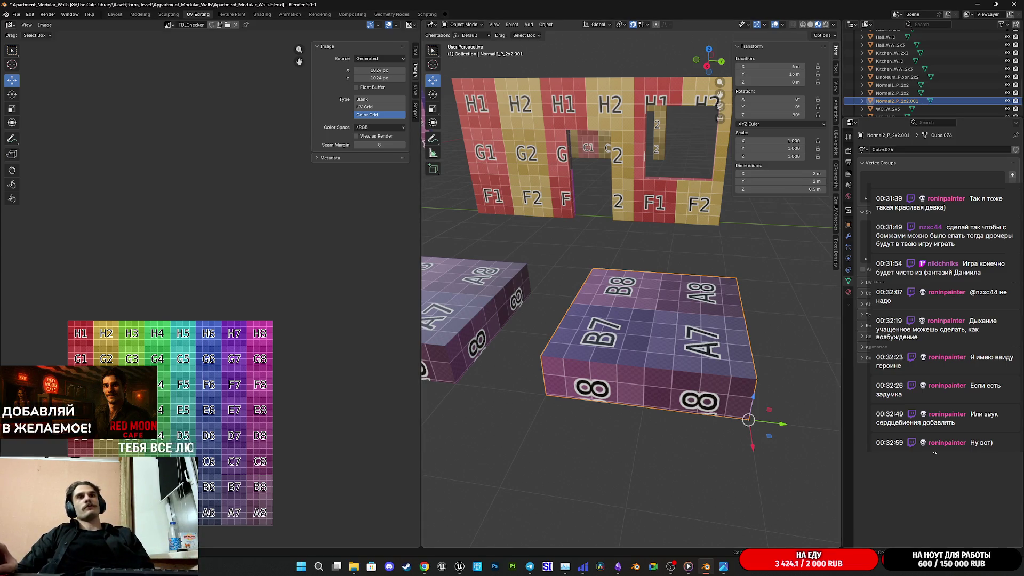
{"action": "key", "text": "ctrl+s"}
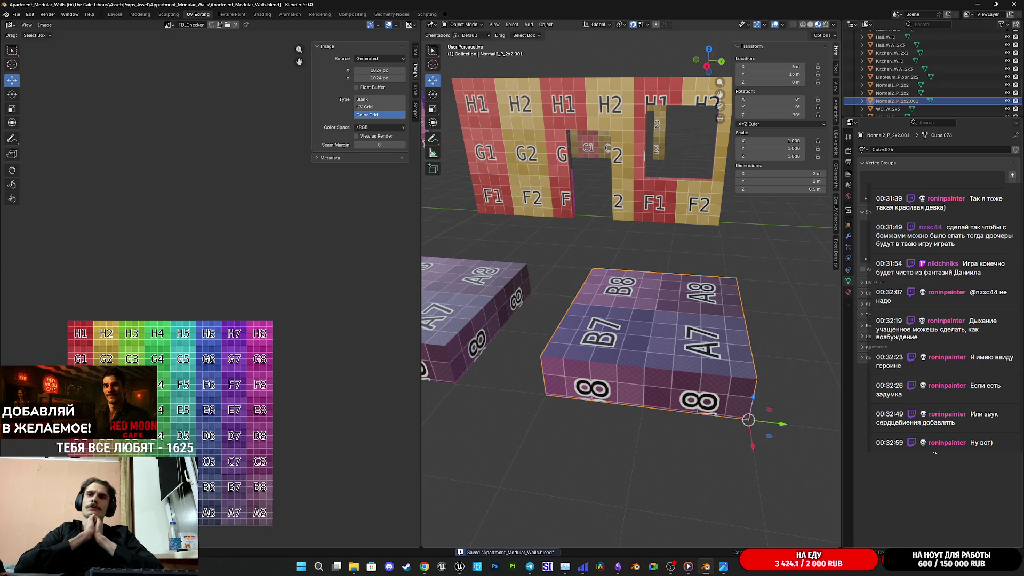